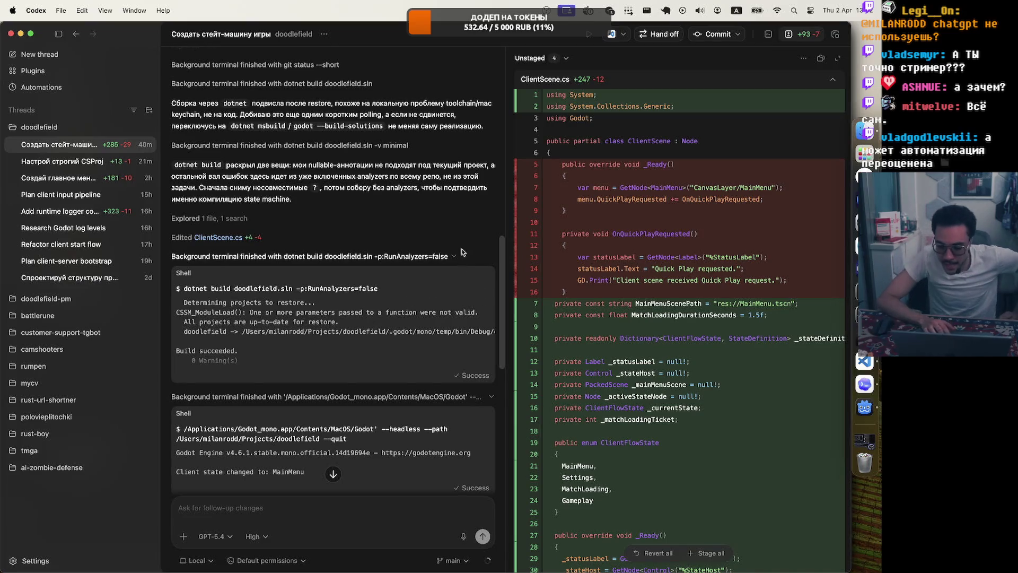
Search Yandex in a new browser tab for 'godot c# cursor rules'.
{"action": "key", "text": "super+Tab"}
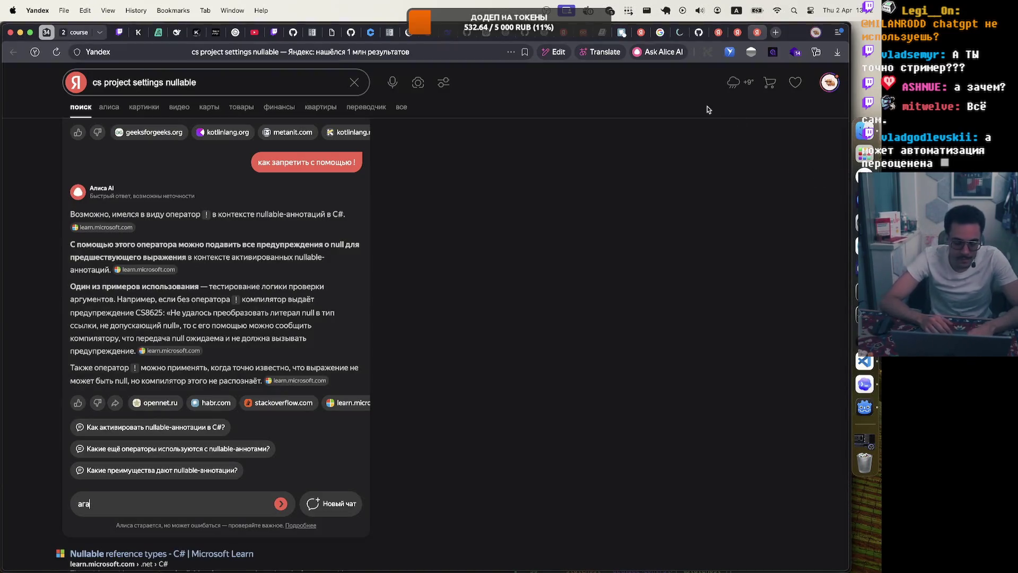
{"action": "key", "text": "super+t"}
{"action": "type", "text": "god"}
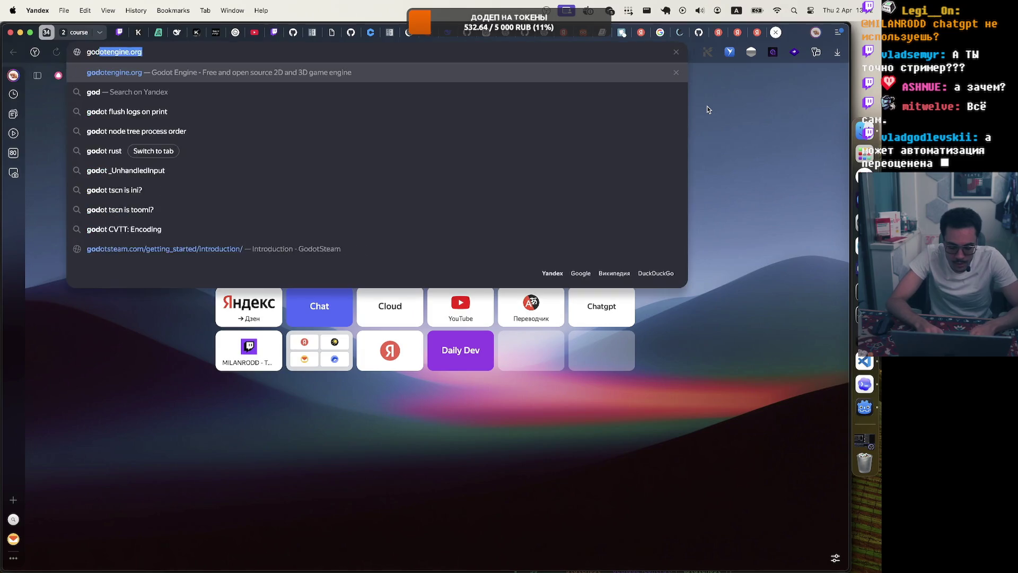
{"action": "type", "text": "ot c# cursor ru"}
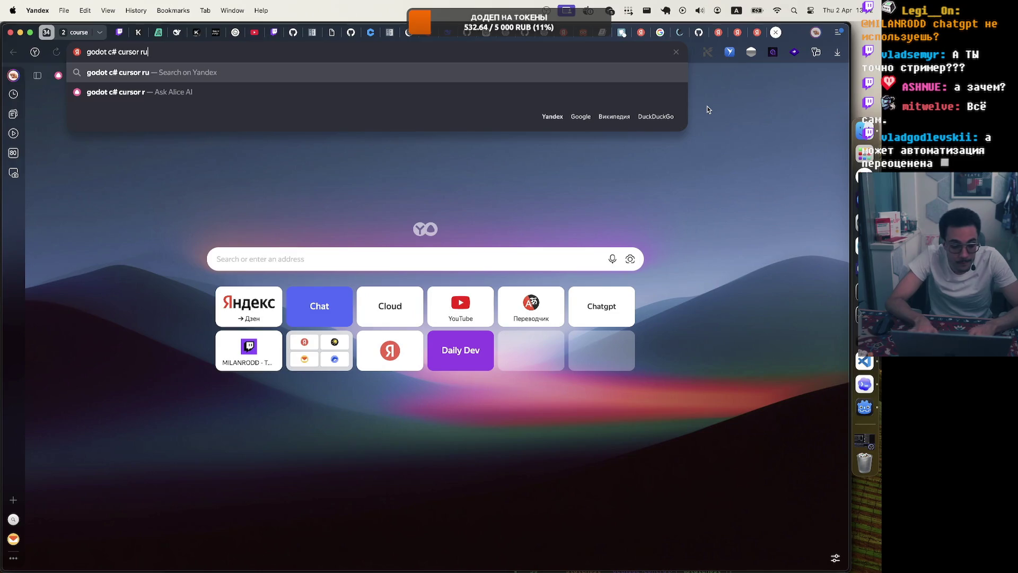
{"action": "type", "text": "les"}
{"action": "key", "text": "Return"}
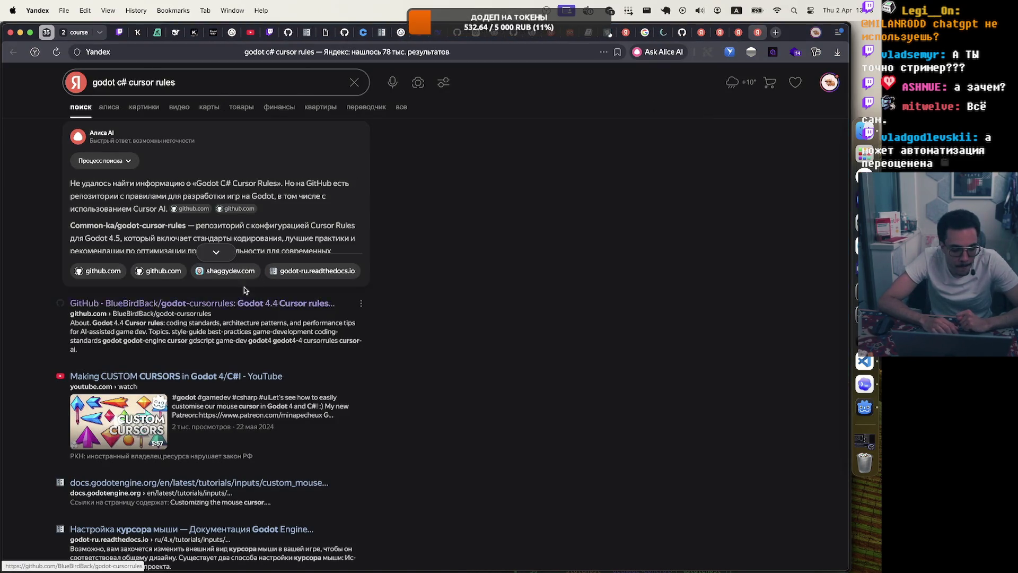
Read the expanded Alice AI answer and results, then rerun the query on Google.
{"action": "left_click", "coordinate": [225, 253]}
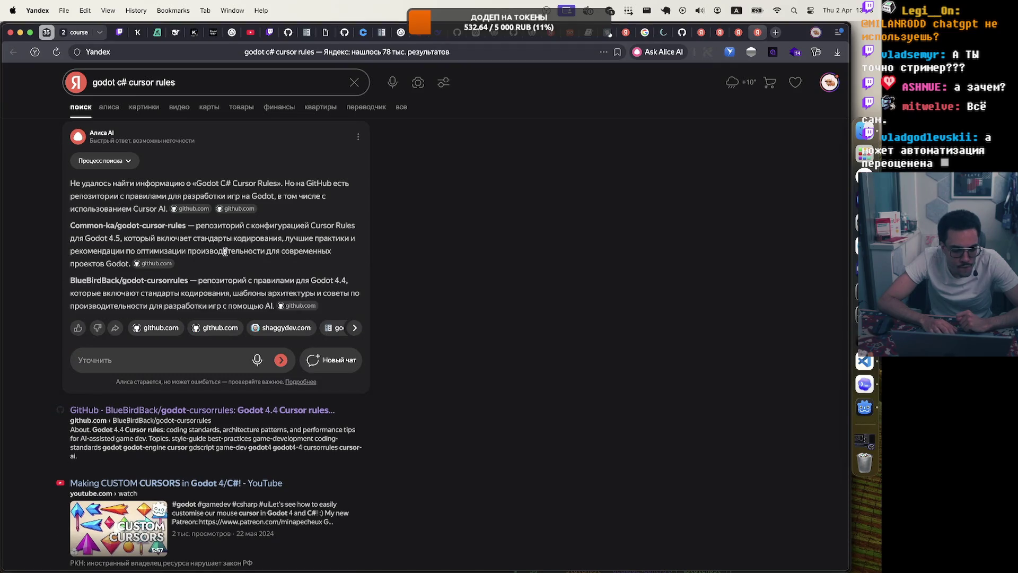
{"action": "scroll", "coordinate": [225, 251], "scroll_direction": "down", "scroll_amount": 1}
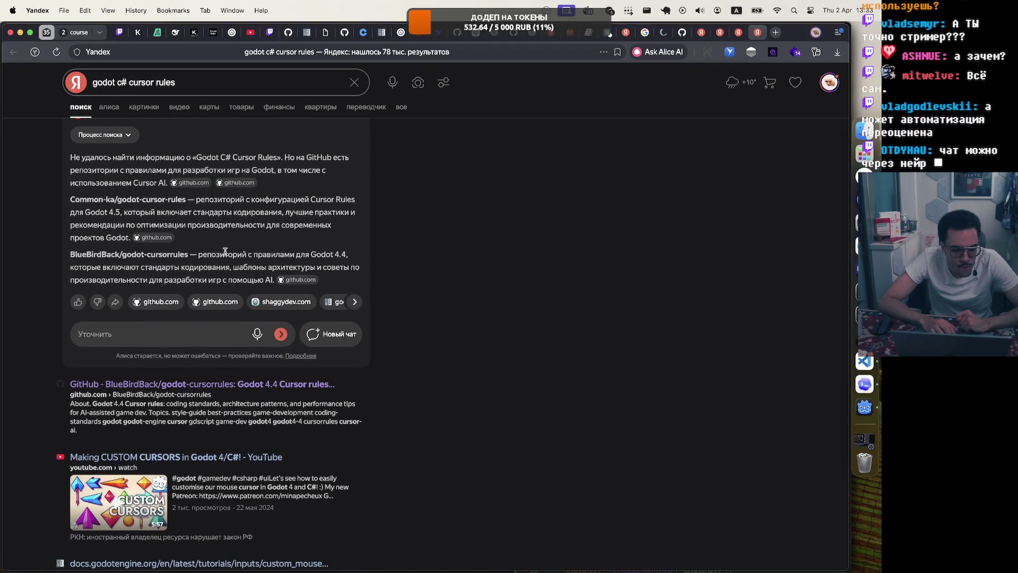
{"action": "scroll", "coordinate": [225, 252], "scroll_direction": "down", "scroll_amount": 1}
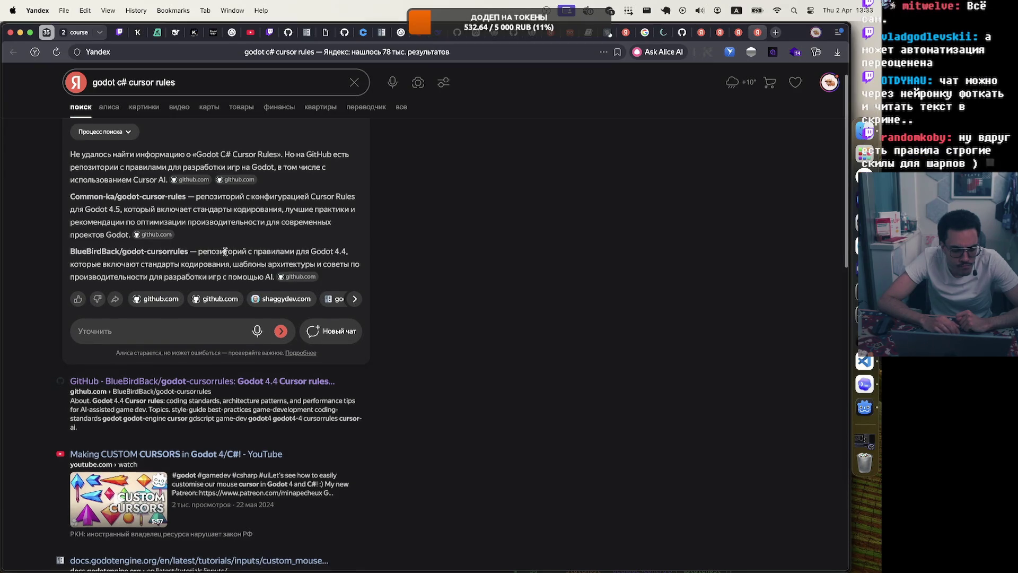
{"action": "scroll", "coordinate": [225, 253], "scroll_direction": "down", "scroll_amount": 5}
{"action": "scroll", "coordinate": [226, 254], "scroll_direction": "down", "scroll_amount": 3}
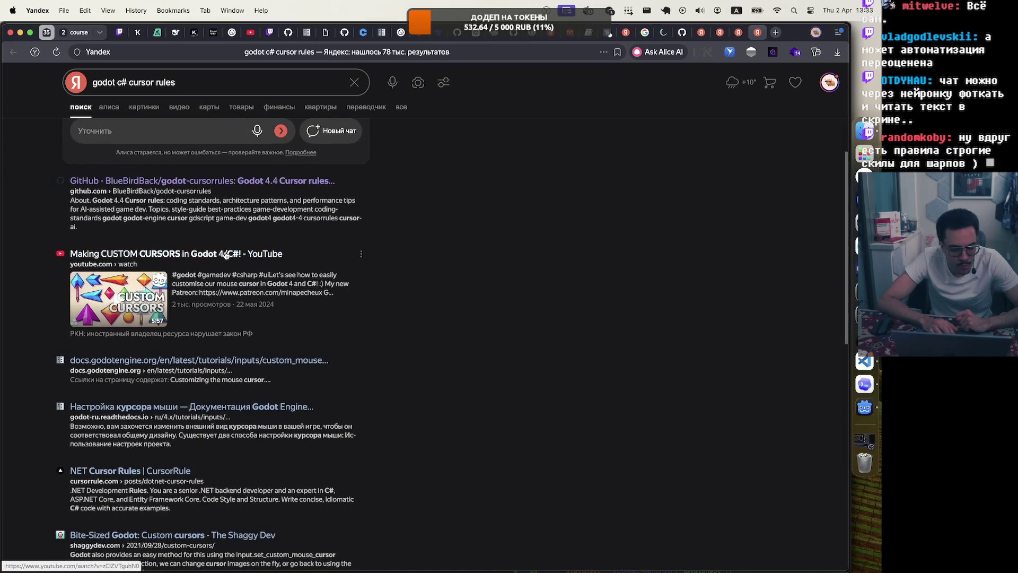
{"action": "scroll", "coordinate": [226, 255], "scroll_direction": "down", "scroll_amount": 15}
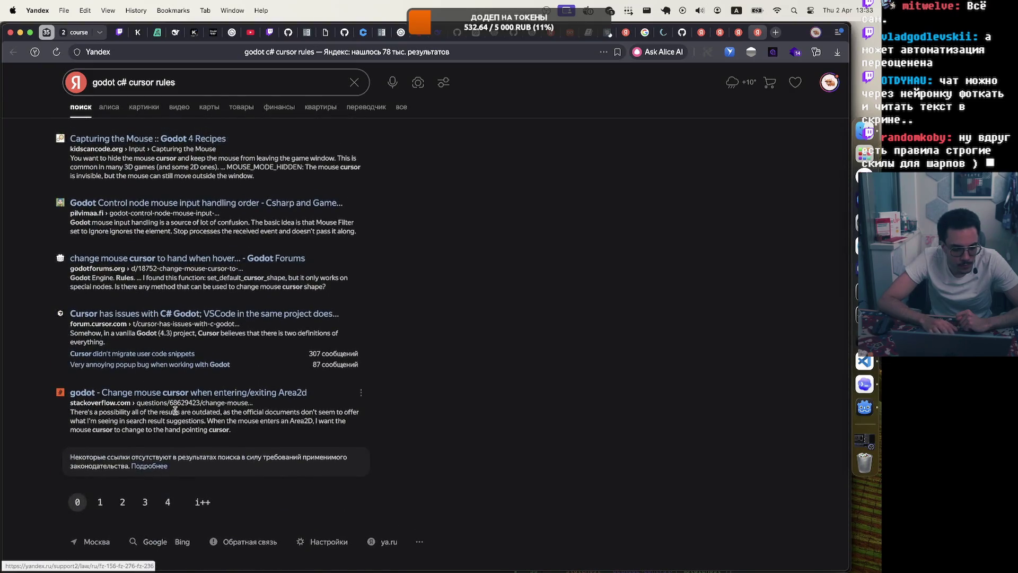
{"action": "scroll", "coordinate": [175, 410], "scroll_direction": "up", "scroll_amount": 5}
{"action": "scroll", "coordinate": [175, 410], "scroll_direction": "up", "scroll_amount": 4}
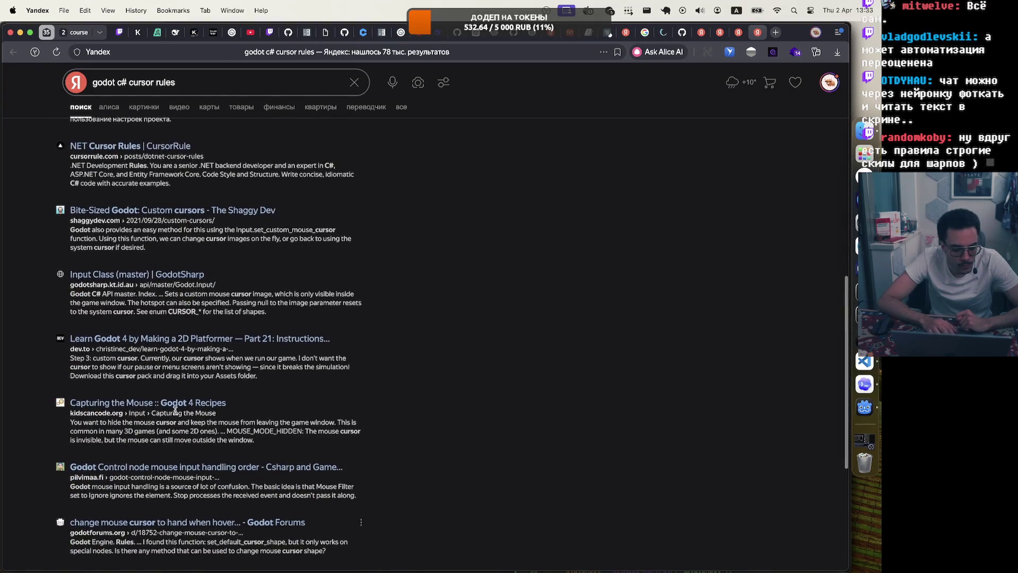
{"action": "scroll", "coordinate": [175, 409], "scroll_direction": "up", "scroll_amount": 5}
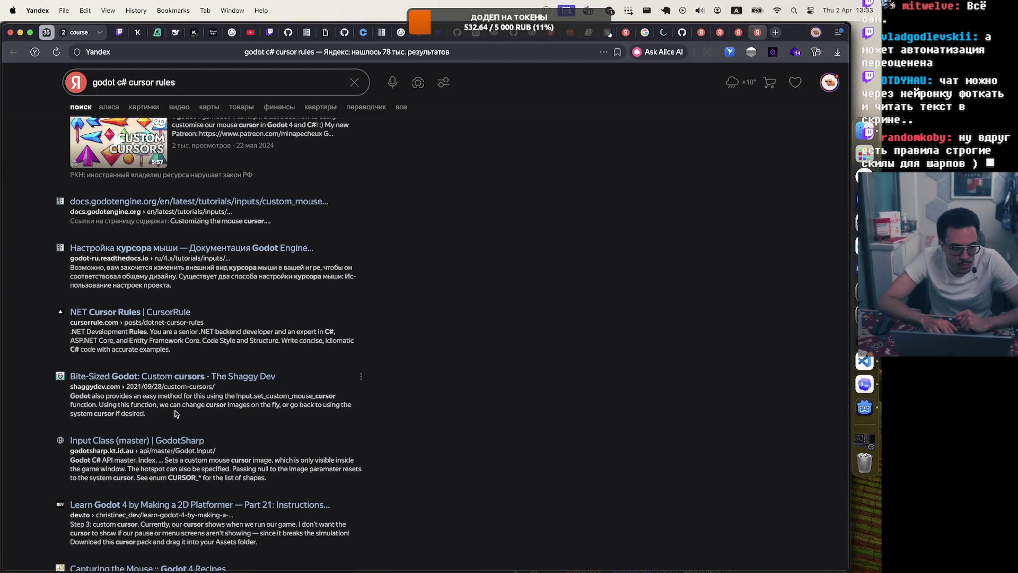
{"action": "scroll", "coordinate": [176, 413], "scroll_direction": "down", "scroll_amount": 10}
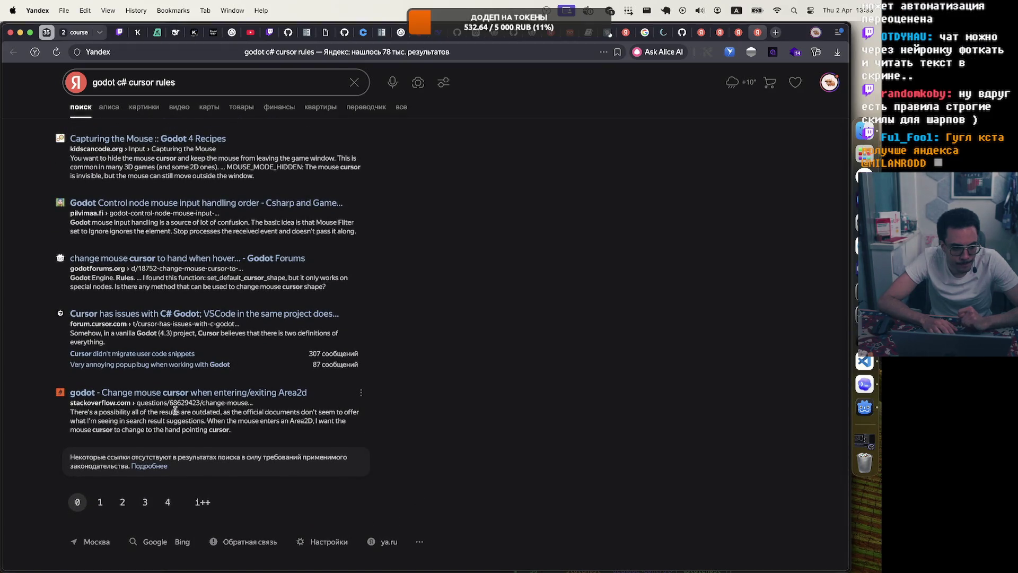
{"action": "left_click", "coordinate": [147, 541]}
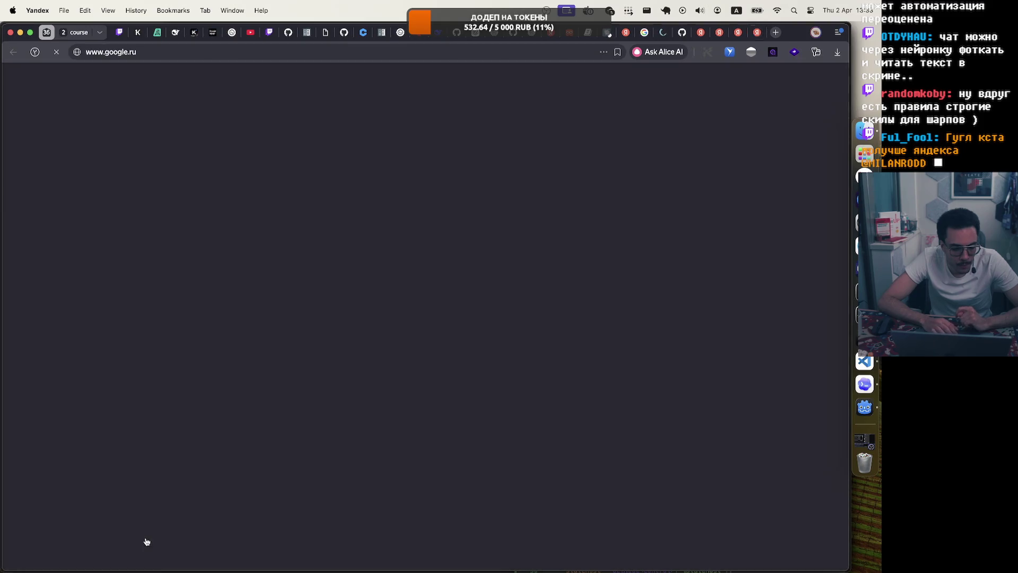
Scroll the Google results for 'godot c# cursor rules', then return to the Yandex results tab.
{"action": "scroll", "coordinate": [295, 275], "scroll_direction": "down", "scroll_amount": 4}
{"action": "scroll", "coordinate": [300, 282], "scroll_direction": "down", "scroll_amount": 4}
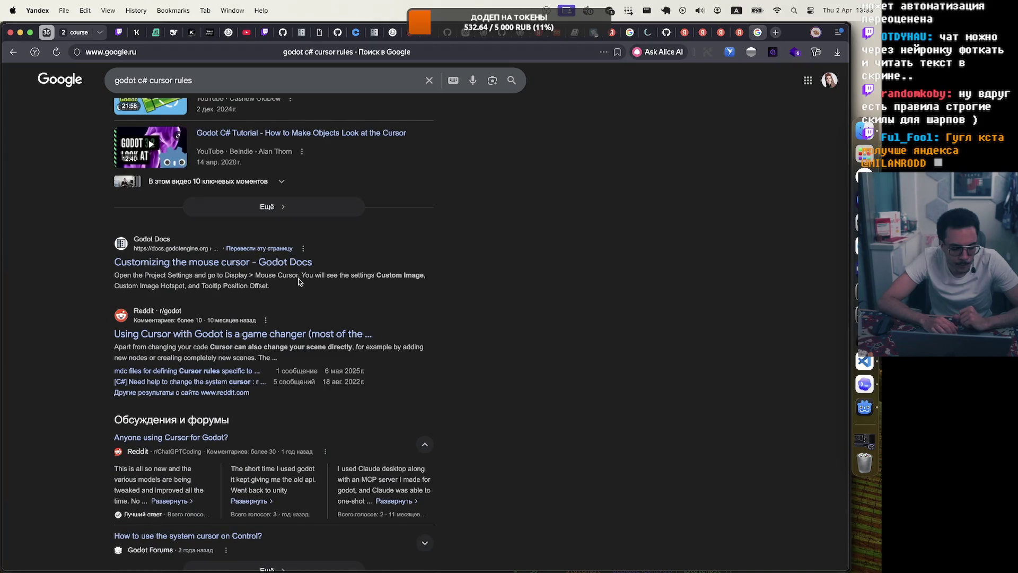
{"action": "scroll", "coordinate": [300, 282], "scroll_direction": "down", "scroll_amount": 4}
{"action": "scroll", "coordinate": [299, 282], "scroll_direction": "down", "scroll_amount": 8}
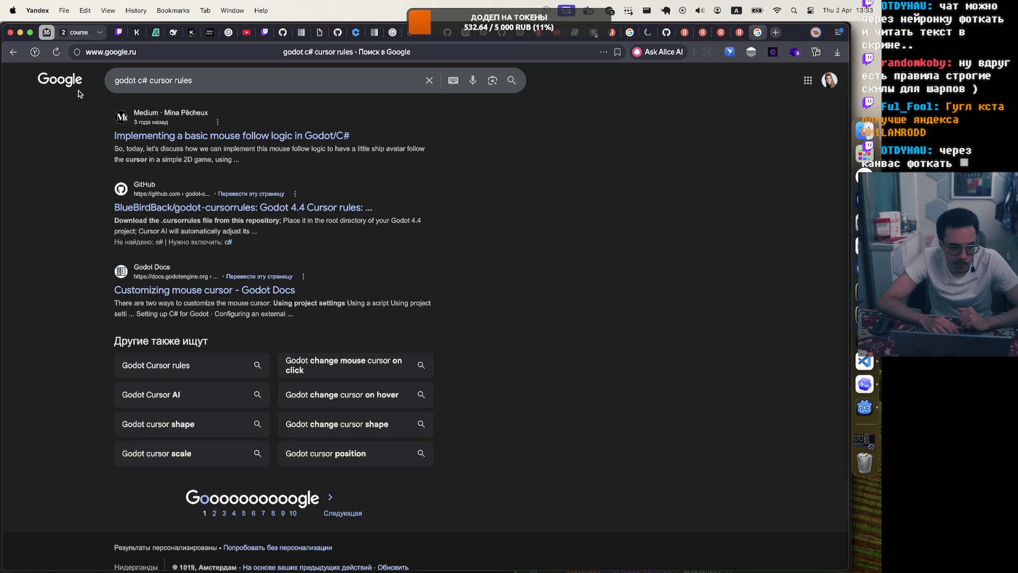
{"action": "key", "text": "ctrl+shift+Tab"}
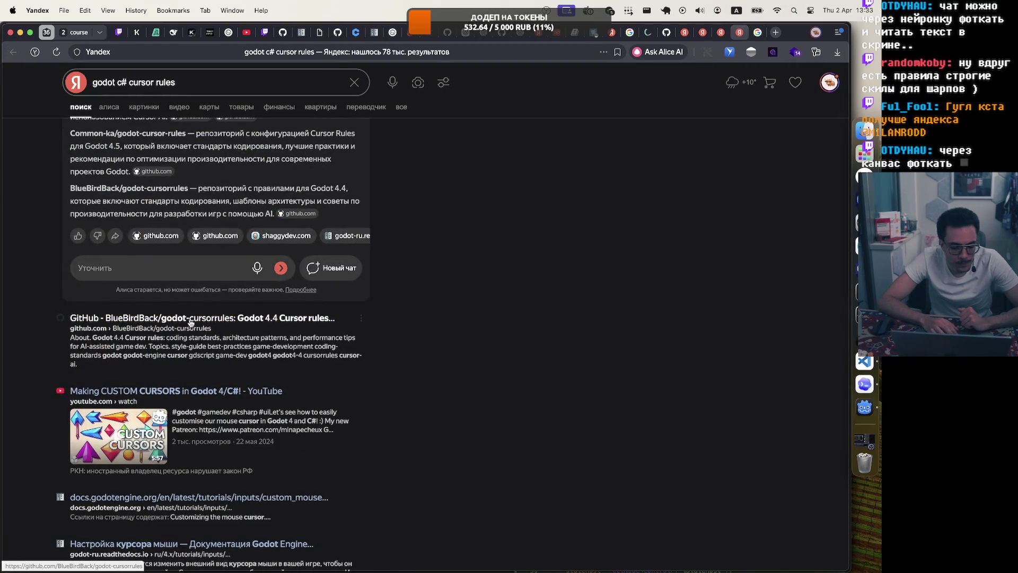
Open the godot-cursorrules repository and read .cursorrules down to TileMap Implementation.
{"action": "left_click", "coordinate": [190, 322]}
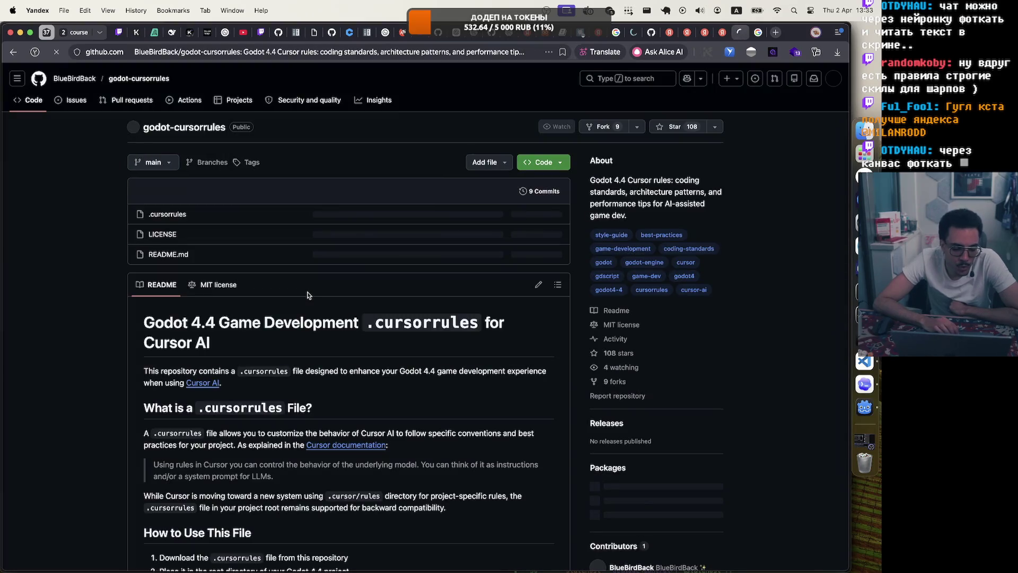
{"action": "scroll", "coordinate": [307, 294], "scroll_direction": "down", "scroll_amount": 3}
{"action": "scroll", "coordinate": [177, 190], "scroll_direction": "up", "scroll_amount": 3}
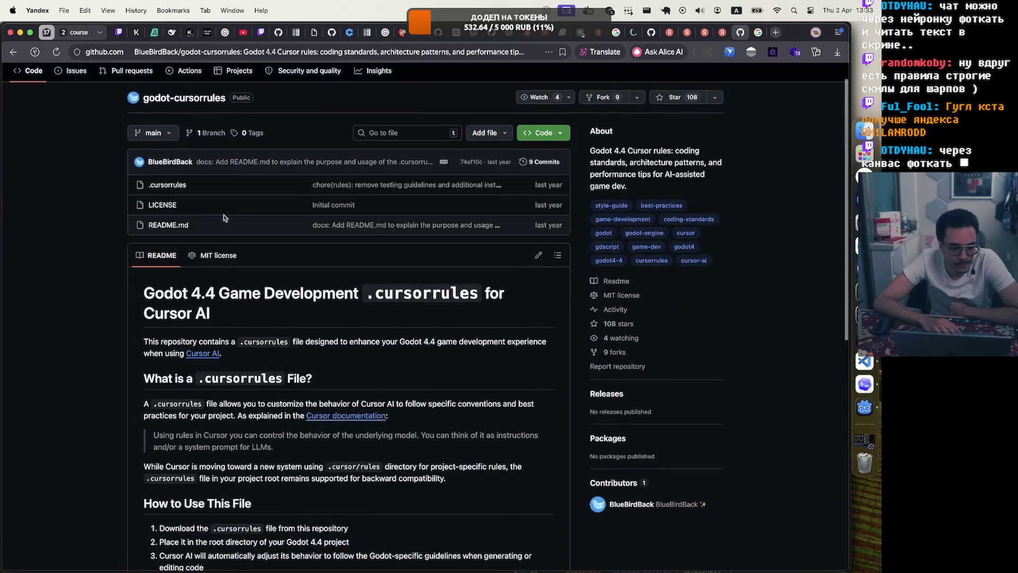
{"action": "left_click", "coordinate": [168, 184]}
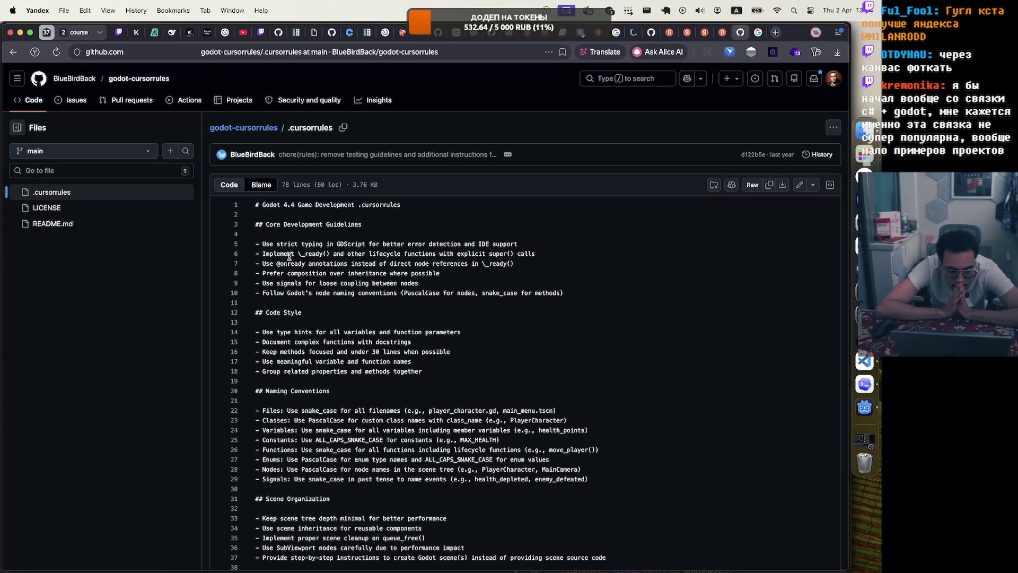
{"action": "scroll", "coordinate": [289, 257], "scroll_direction": "down", "scroll_amount": 3}
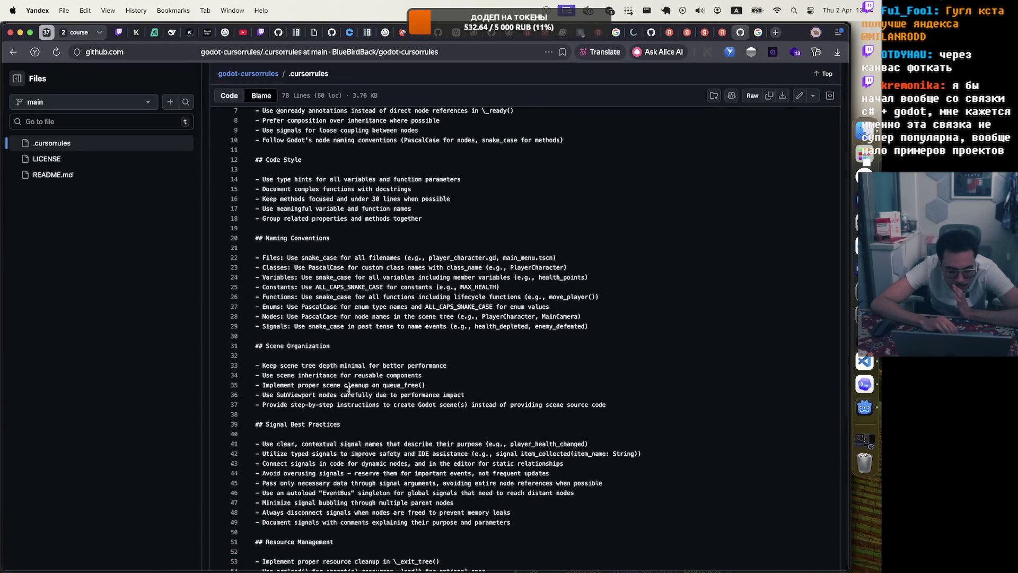
{"action": "scroll", "coordinate": [329, 401], "scroll_direction": "down", "scroll_amount": 4}
{"action": "scroll", "coordinate": [348, 390], "scroll_direction": "down", "scroll_amount": 1}
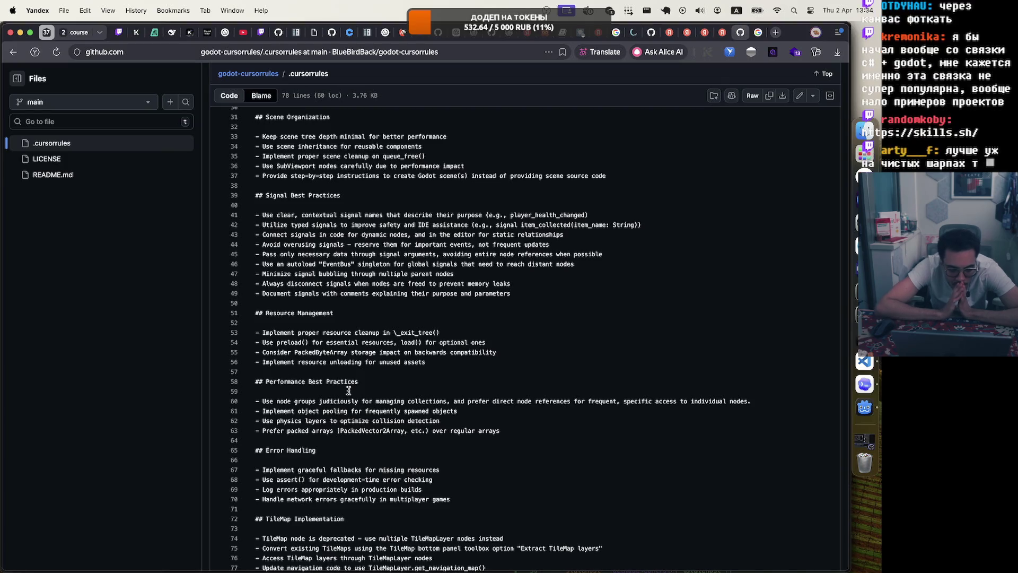
{"action": "scroll", "coordinate": [348, 390], "scroll_direction": "down", "scroll_amount": 2}
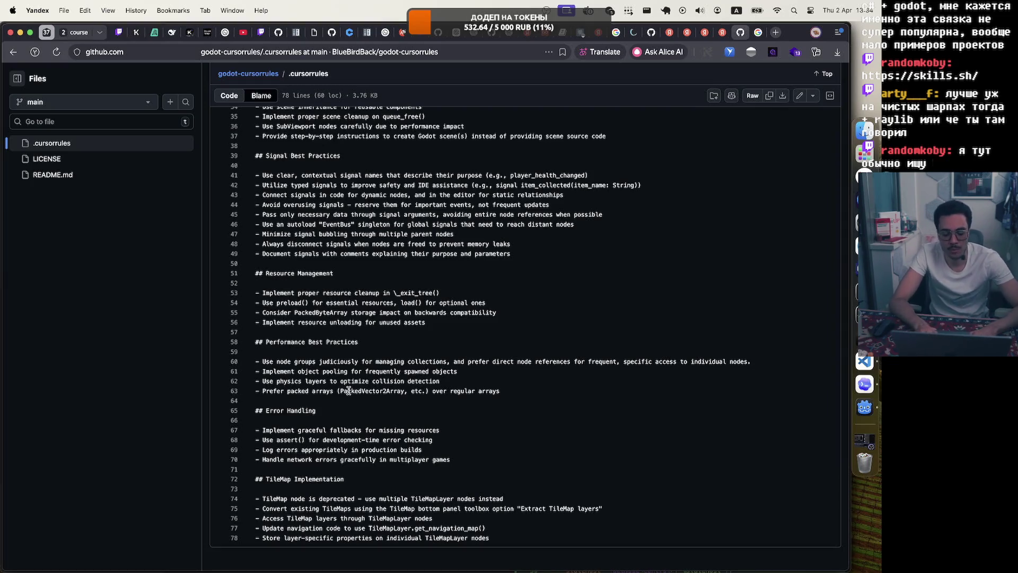
Go to skills.sh in a new tab and search the leaderboard for 'godot'.
{"action": "key", "text": "super+t"}
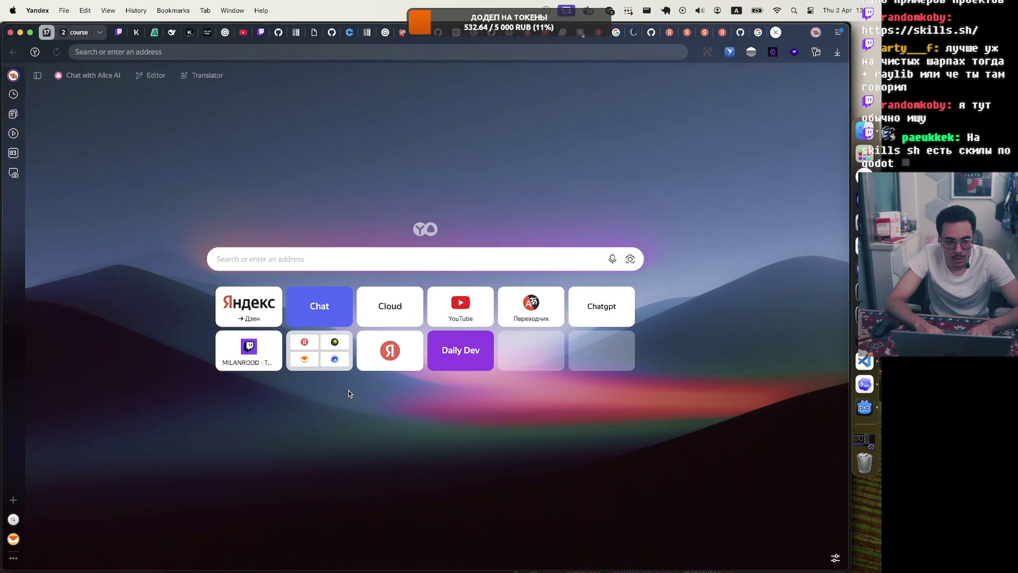
{"action": "type", "text": "skills.sh"}
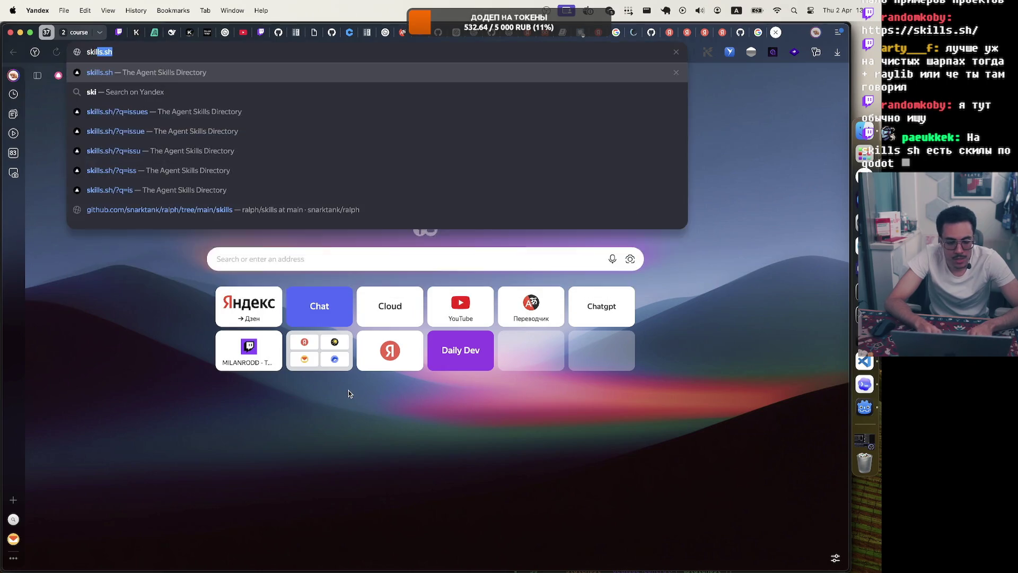
{"action": "key", "text": "Return"}
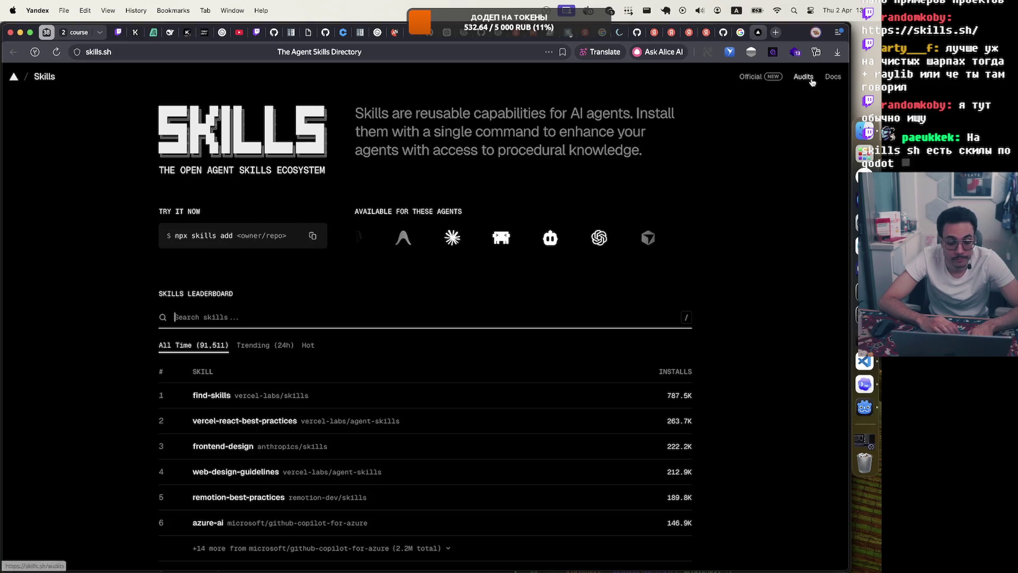
{"action": "left_click", "coordinate": [346, 318]}
{"action": "type", "text": "godot"}
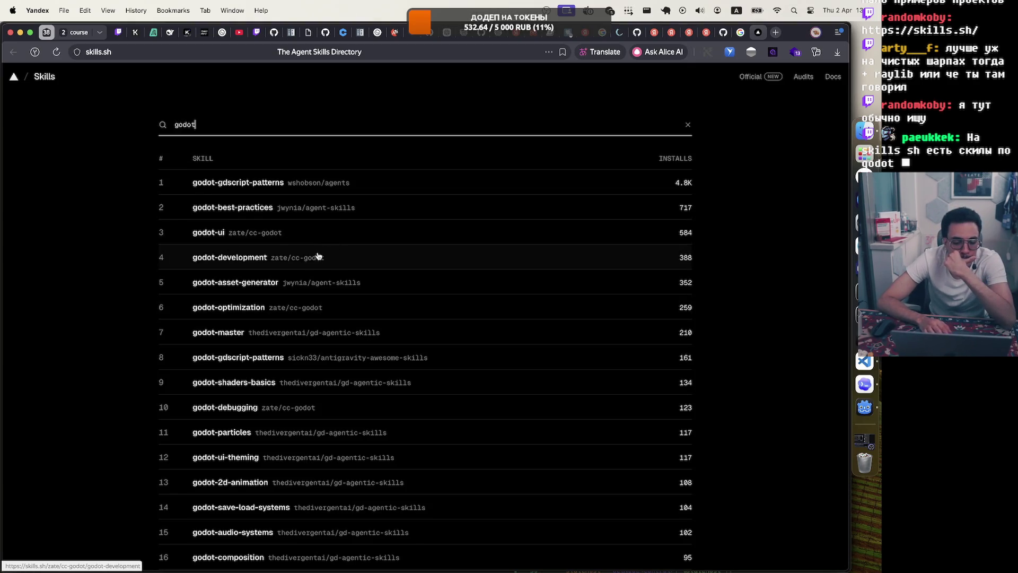
Browse the Godot skill results and open the godot-best-practices skill page.
{"action": "scroll", "coordinate": [284, 268], "scroll_direction": "down", "scroll_amount": 3}
{"action": "scroll", "coordinate": [284, 268], "scroll_direction": "down", "scroll_amount": 4}
{"action": "scroll", "coordinate": [283, 269], "scroll_direction": "down", "scroll_amount": 5}
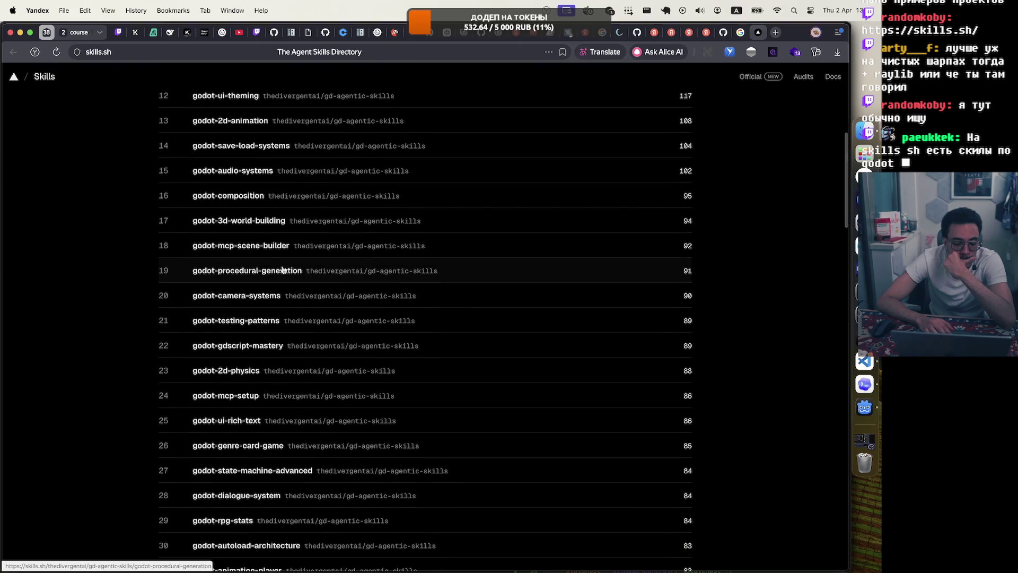
{"action": "scroll", "coordinate": [283, 269], "scroll_direction": "down", "scroll_amount": 7}
{"action": "scroll", "coordinate": [284, 269], "scroll_direction": "down", "scroll_amount": 8}
{"action": "scroll", "coordinate": [284, 270], "scroll_direction": "down", "scroll_amount": 10}
{"action": "scroll", "coordinate": [284, 270], "scroll_direction": "down", "scroll_amount": 14}
{"action": "scroll", "coordinate": [284, 269], "scroll_direction": "down", "scroll_amount": 13}
{"action": "scroll", "coordinate": [283, 269], "scroll_direction": "down", "scroll_amount": 5}
{"action": "scroll", "coordinate": [283, 269], "scroll_direction": "up", "scroll_amount": 20}
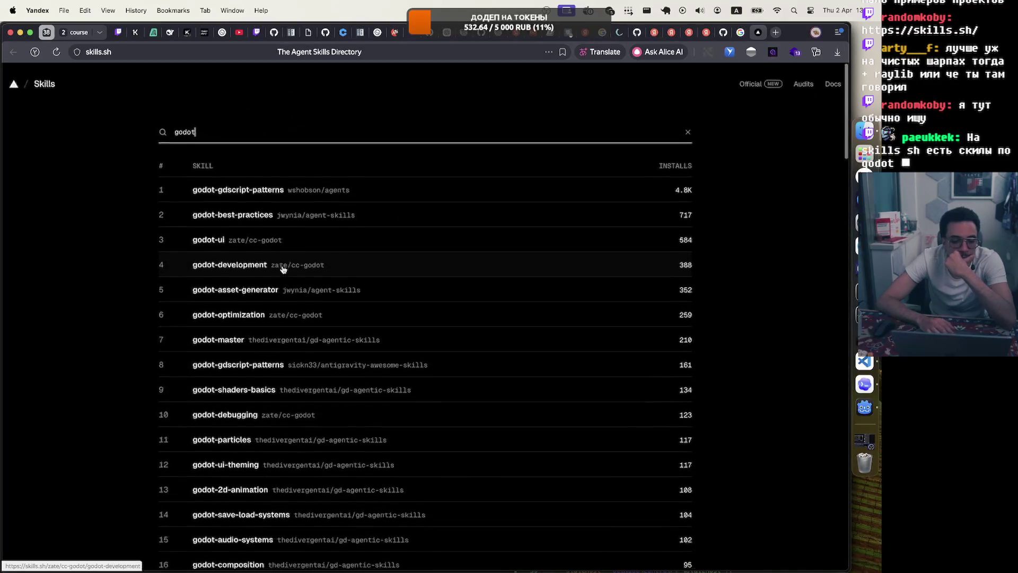
{"action": "left_click", "coordinate": [269, 209]}
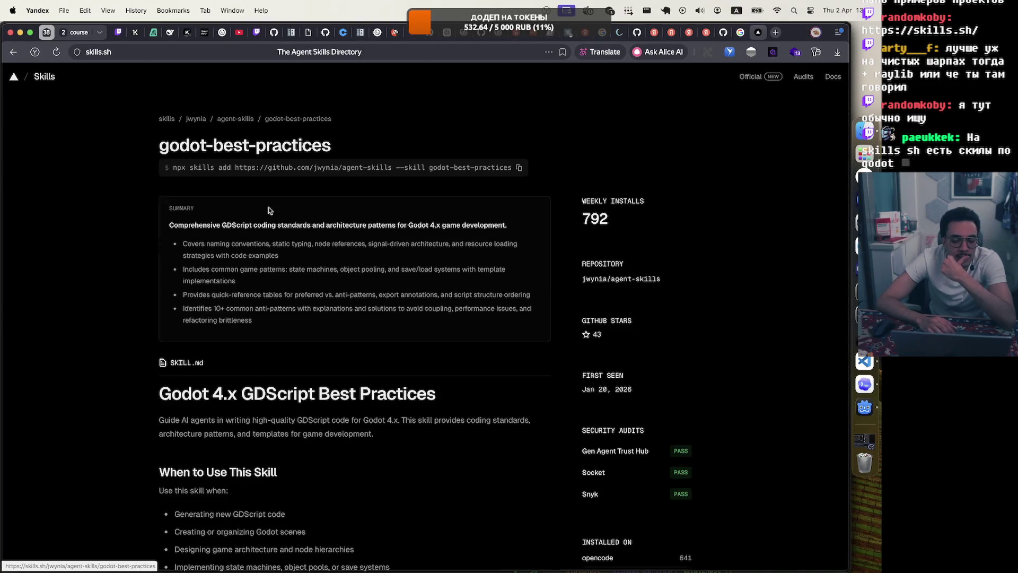
Scroll through the godot-best-practices page and highlight its naming conventions code example.
{"action": "scroll", "coordinate": [264, 342], "scroll_direction": "down", "scroll_amount": 5}
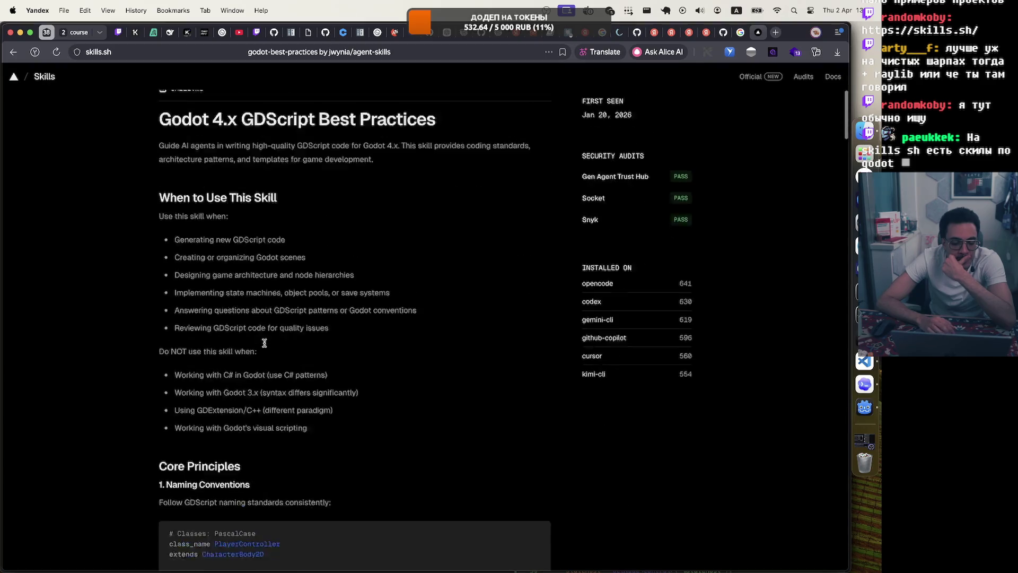
{"action": "scroll", "coordinate": [264, 342], "scroll_direction": "down", "scroll_amount": 6}
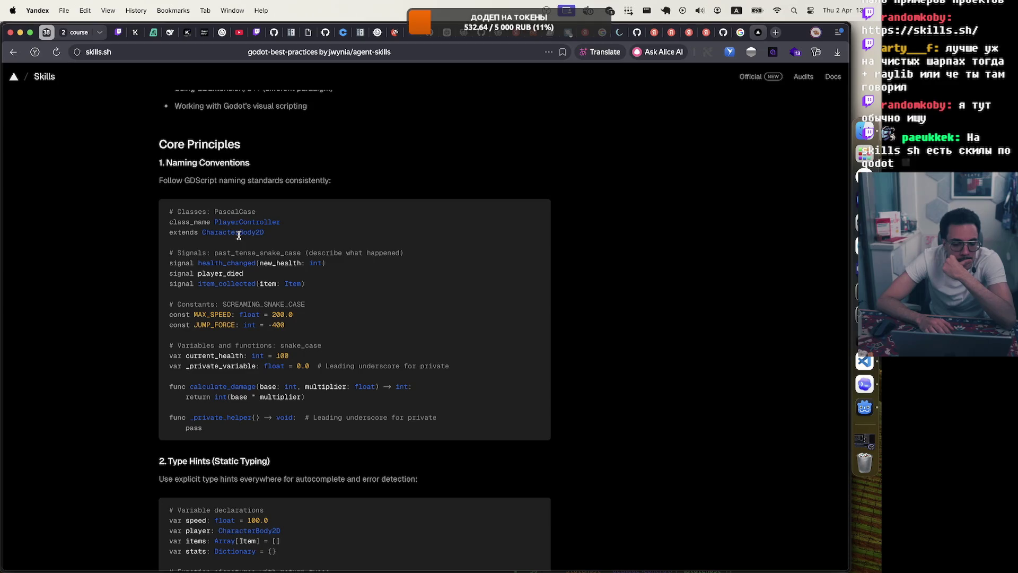
{"action": "scroll", "coordinate": [238, 235], "scroll_direction": "down", "scroll_amount": 15}
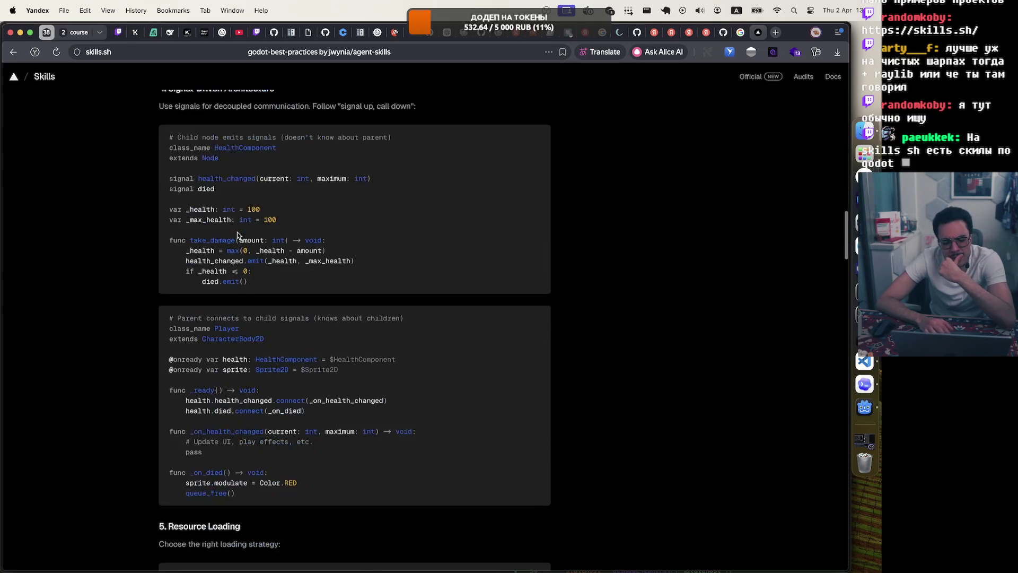
{"action": "scroll", "coordinate": [237, 235], "scroll_direction": "down", "scroll_amount": 15}
{"action": "scroll", "coordinate": [237, 234], "scroll_direction": "down", "scroll_amount": 10}
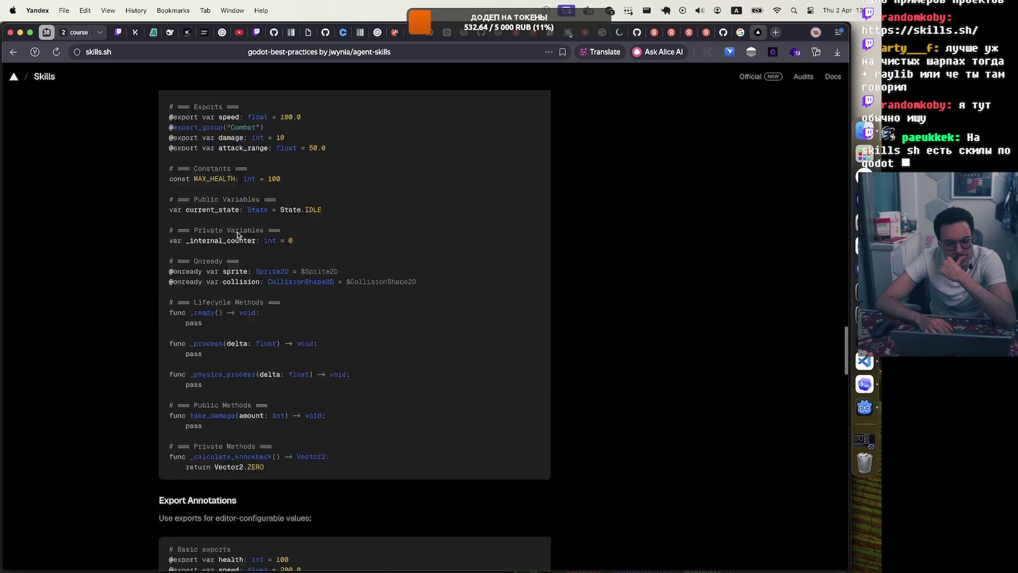
{"action": "scroll", "coordinate": [237, 232], "scroll_direction": "down", "scroll_amount": 15}
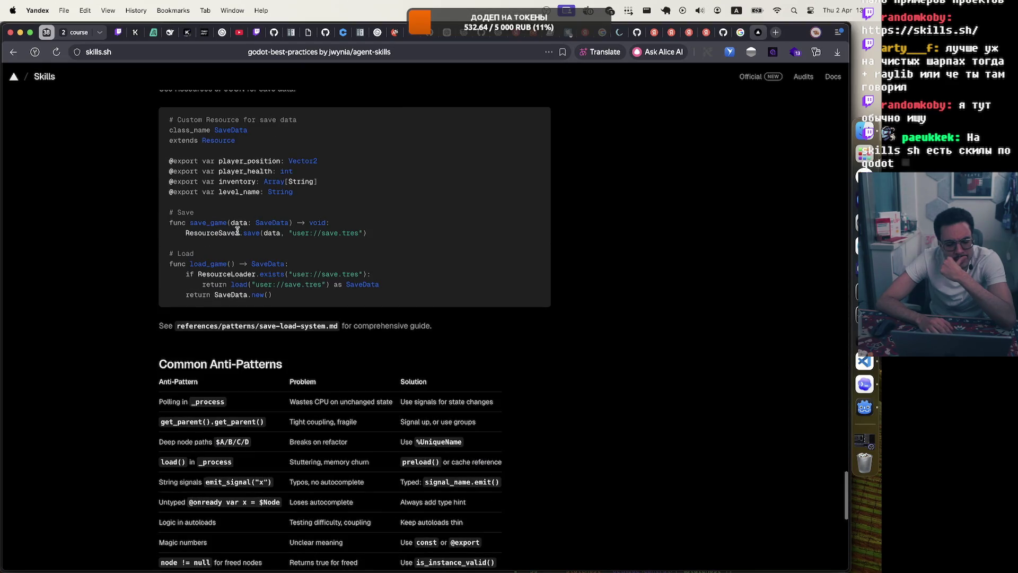
{"action": "scroll", "coordinate": [237, 232], "scroll_direction": "down", "scroll_amount": 10}
{"action": "scroll", "coordinate": [237, 234], "scroll_direction": "up", "scroll_amount": 5}
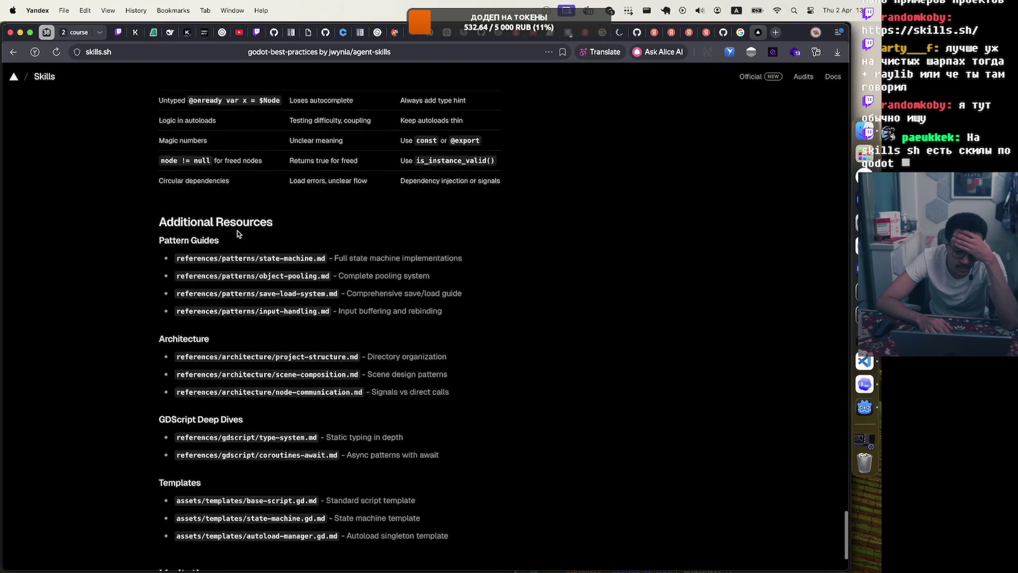
{"action": "scroll", "coordinate": [237, 233], "scroll_direction": "up", "scroll_amount": 8}
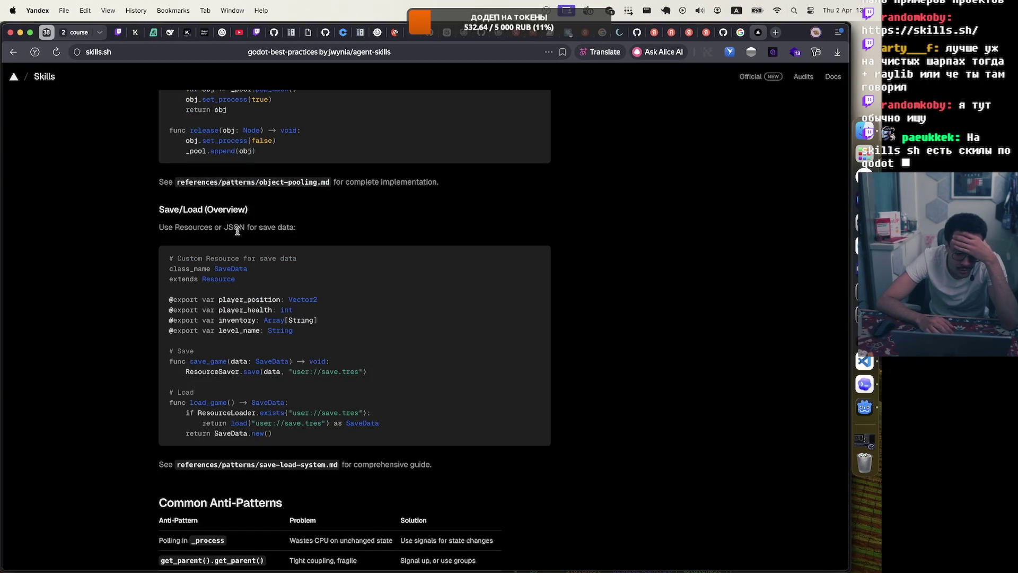
{"action": "scroll", "coordinate": [237, 231], "scroll_direction": "up", "scroll_amount": 20}
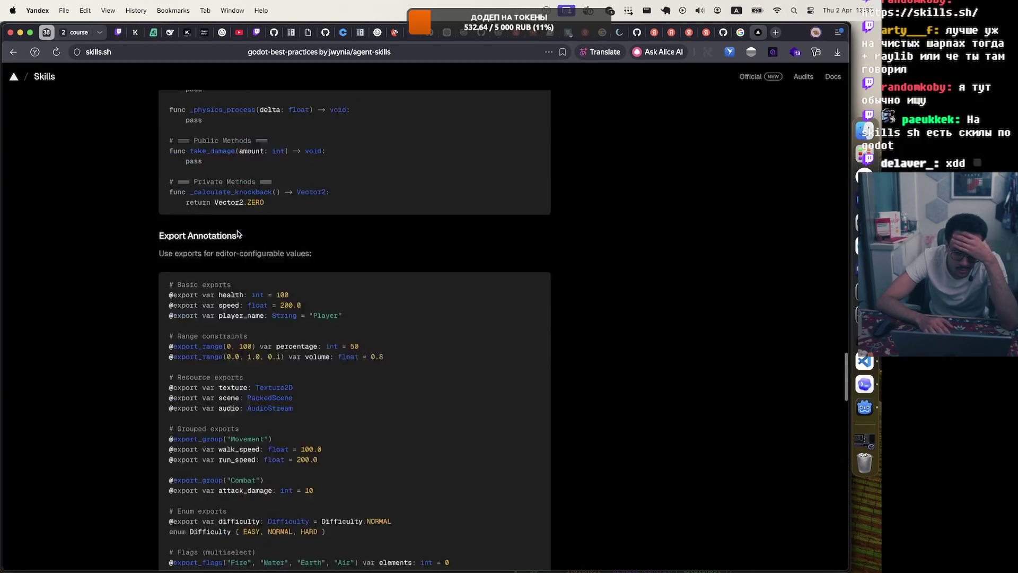
{"action": "scroll", "coordinate": [237, 231], "scroll_direction": "up", "scroll_amount": 20}
{"action": "scroll", "coordinate": [238, 233], "scroll_direction": "down", "scroll_amount": 10}
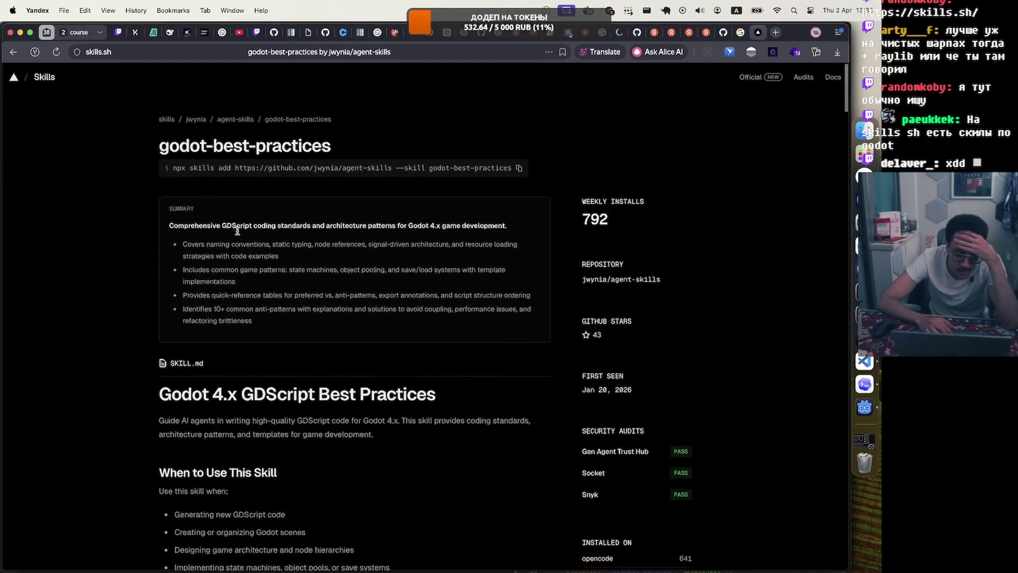
{"action": "mouse_move", "coordinate": [158, 101]}
{"action": "left_mouse_down"}
{"action": "mouse_move", "coordinate": [354, 319]}
{"action": "mouse_move", "coordinate": [357, 345]}
{"action": "left_mouse_up"}
{"action": "left_click", "coordinate": [356, 347]}
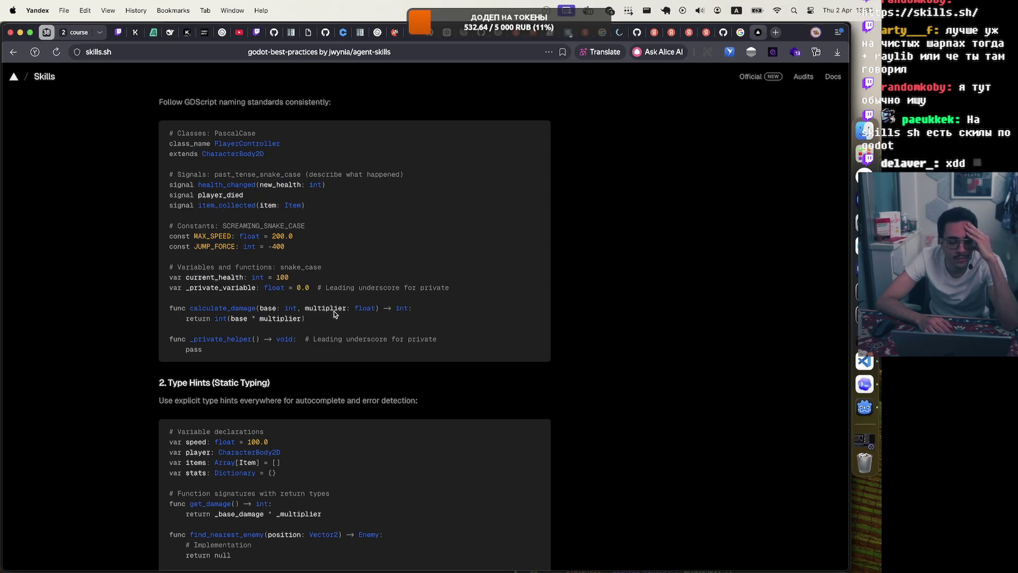
Highlight the Type Hints example code, then return to the GitHub .cursorrules file.
{"action": "scroll", "coordinate": [324, 250], "scroll_direction": "down", "scroll_amount": 5}
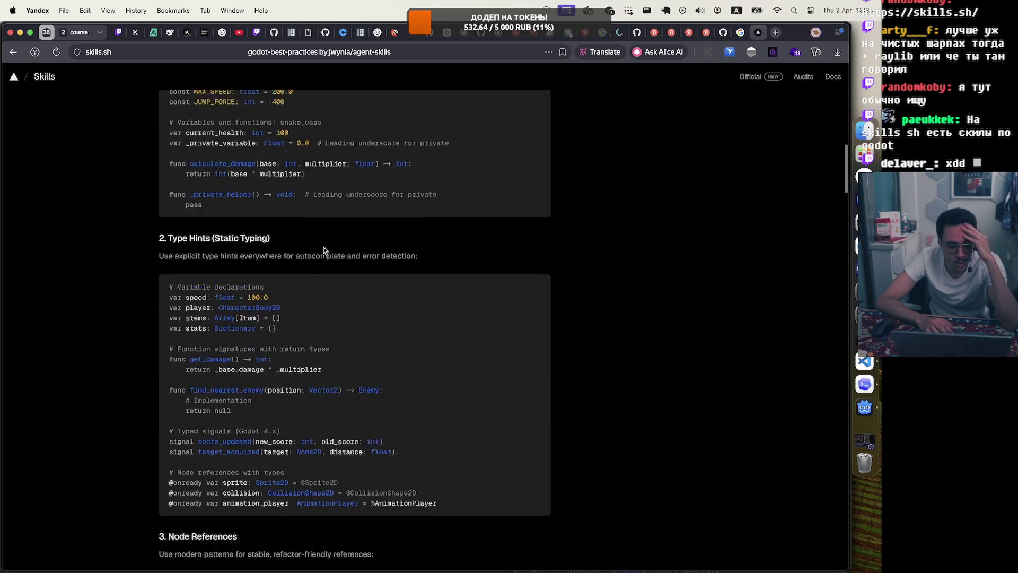
{"action": "mouse_move", "coordinate": [166, 229]}
{"action": "left_mouse_down"}
{"action": "mouse_move", "coordinate": [483, 430]}
{"action": "mouse_move", "coordinate": [488, 445]}
{"action": "left_mouse_up"}
{"action": "left_click", "coordinate": [459, 451]}
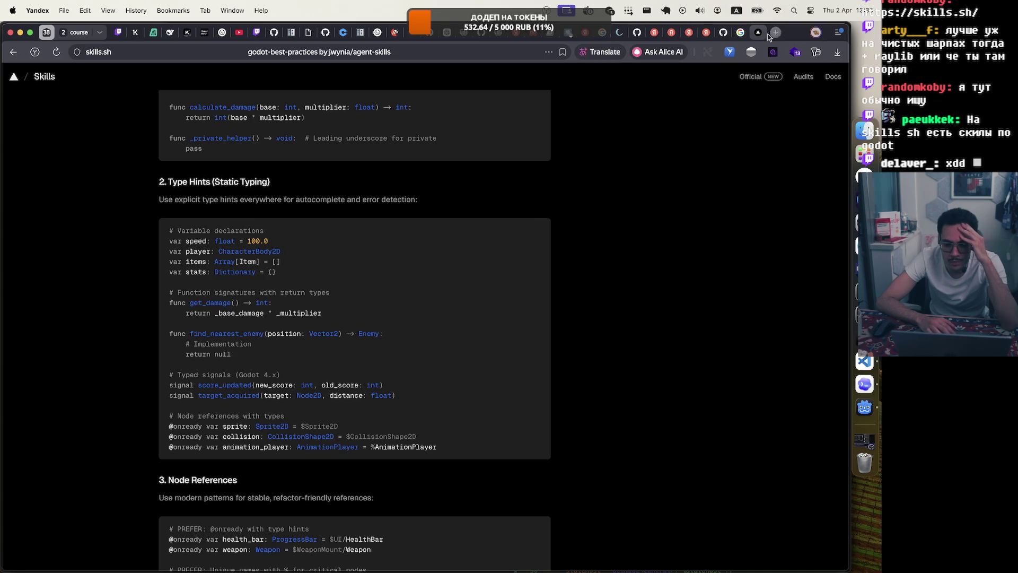
{"action": "key", "text": "ctrl+shift+Tab"}
{"action": "key", "text": "ctrl+shift+Tab"}
{"action": "scroll", "coordinate": [417, 219], "scroll_direction": "up", "scroll_amount": 10}
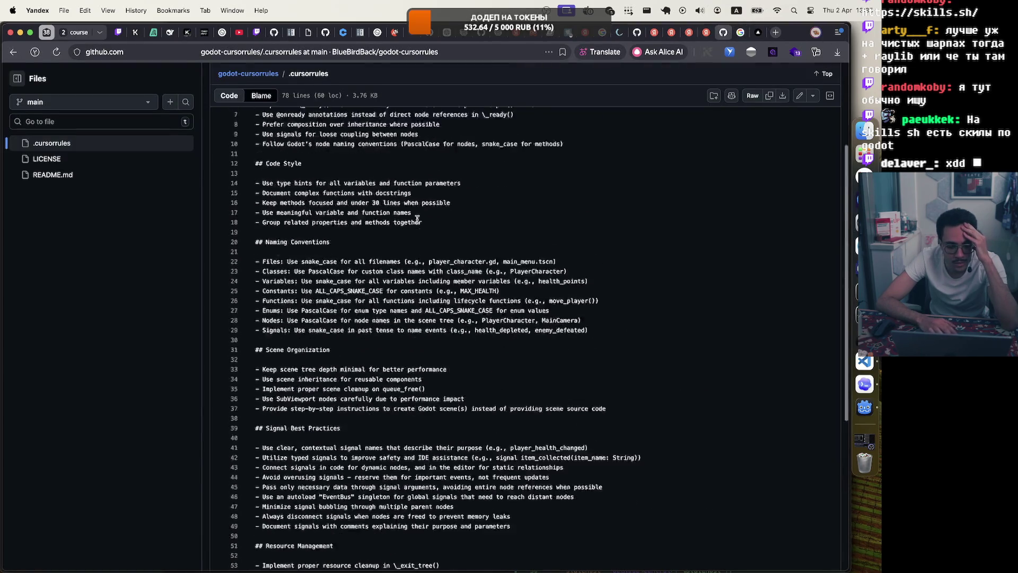
Highlight the opening and signal guideline lines of .cursorrules, then return to the skills.sh page.
{"action": "mouse_move", "coordinate": [255, 166]}
{"action": "left_mouse_down"}
{"action": "mouse_move", "coordinate": [476, 558]}
{"action": "mouse_move", "coordinate": [509, 567]}
{"action": "mouse_move", "coordinate": [518, 524]}
{"action": "mouse_move", "coordinate": [522, 565]}
{"action": "mouse_move", "coordinate": [517, 528]}
{"action": "mouse_move", "coordinate": [516, 543]}
{"action": "left_mouse_up"}
{"action": "left_click", "coordinate": [609, 284]}
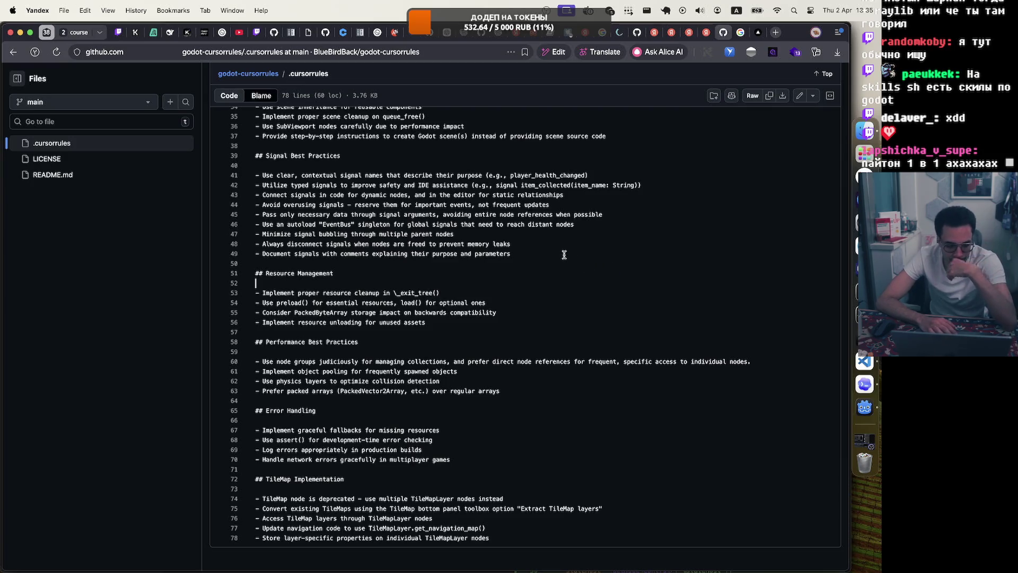
{"action": "left_click_drag", "start_coordinate": [335, 182], "coordinate": [569, 224]}
{"action": "left_click", "coordinate": [608, 201]}
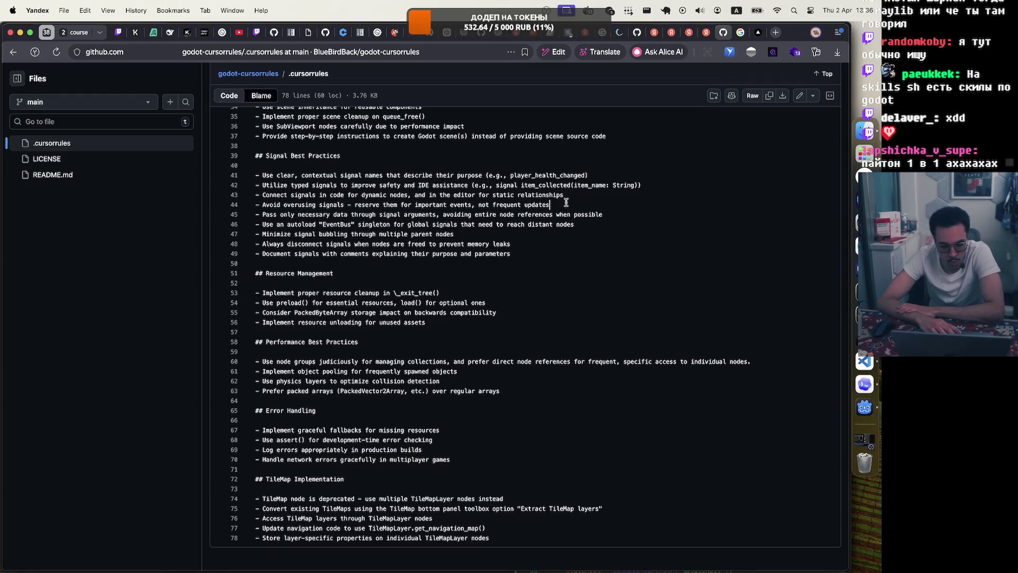
{"action": "left_click_drag", "start_coordinate": [263, 182], "coordinate": [552, 235]}
{"action": "key", "text": "Up"}
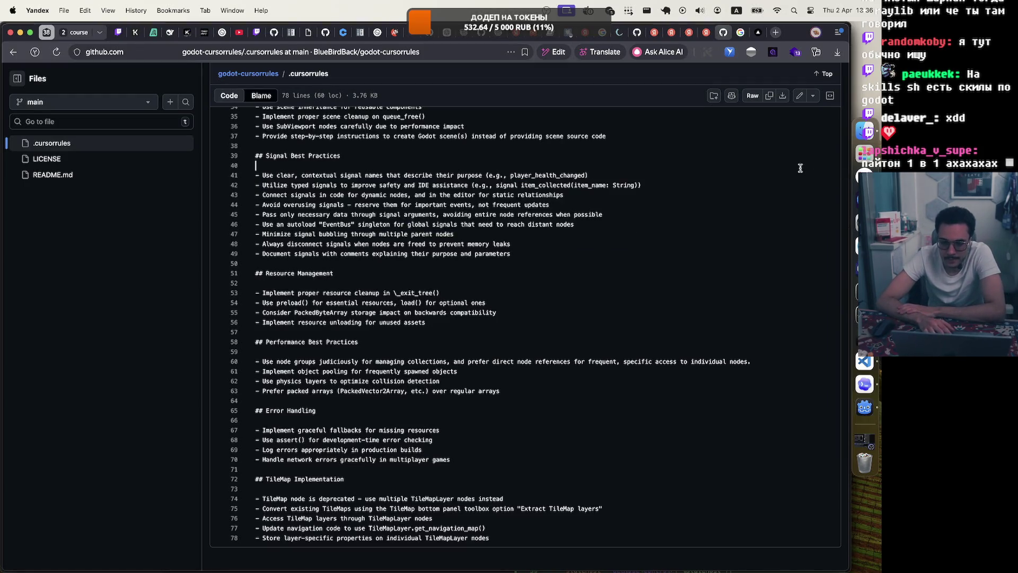
{"action": "scroll", "coordinate": [742, 68], "scroll_direction": "up", "scroll_amount": 6}
{"action": "scroll", "coordinate": [743, 68], "scroll_direction": "up", "scroll_amount": 3}
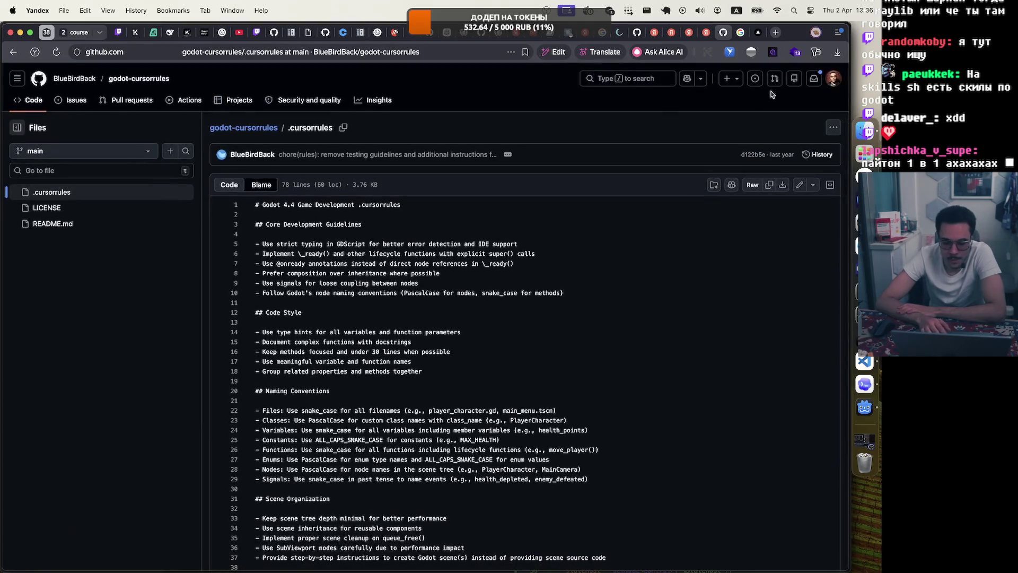
{"action": "left_click", "coordinate": [756, 37]}
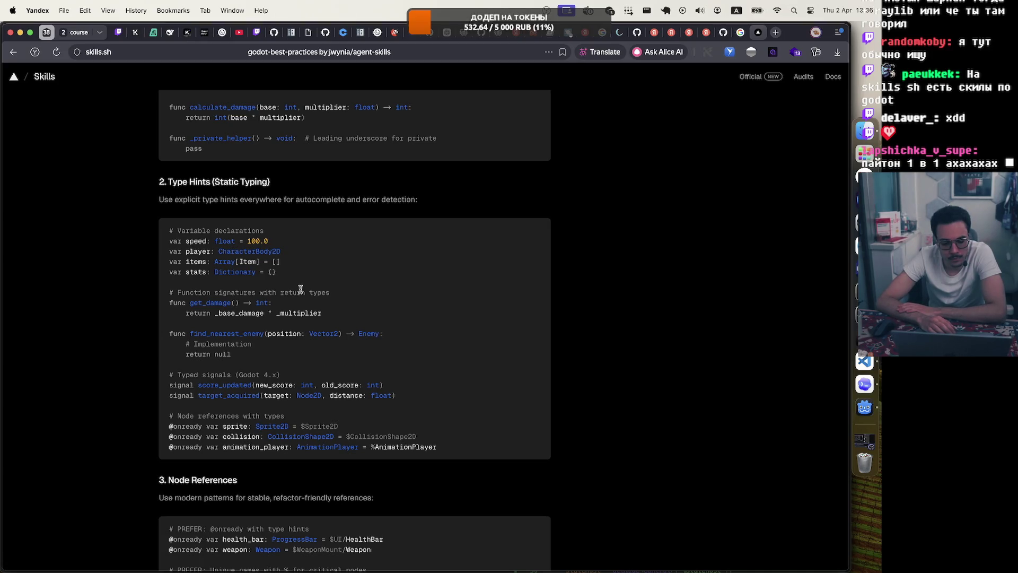
{"action": "scroll", "coordinate": [301, 289], "scroll_direction": "up", "scroll_amount": 15}
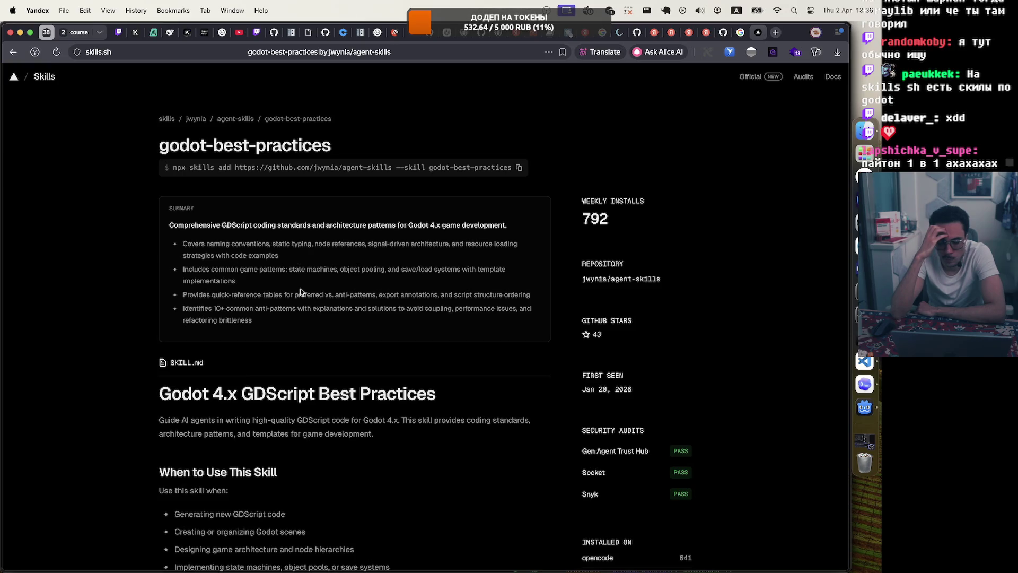
{"action": "key", "text": "super+space"}
{"action": "type", "text": "unity"}
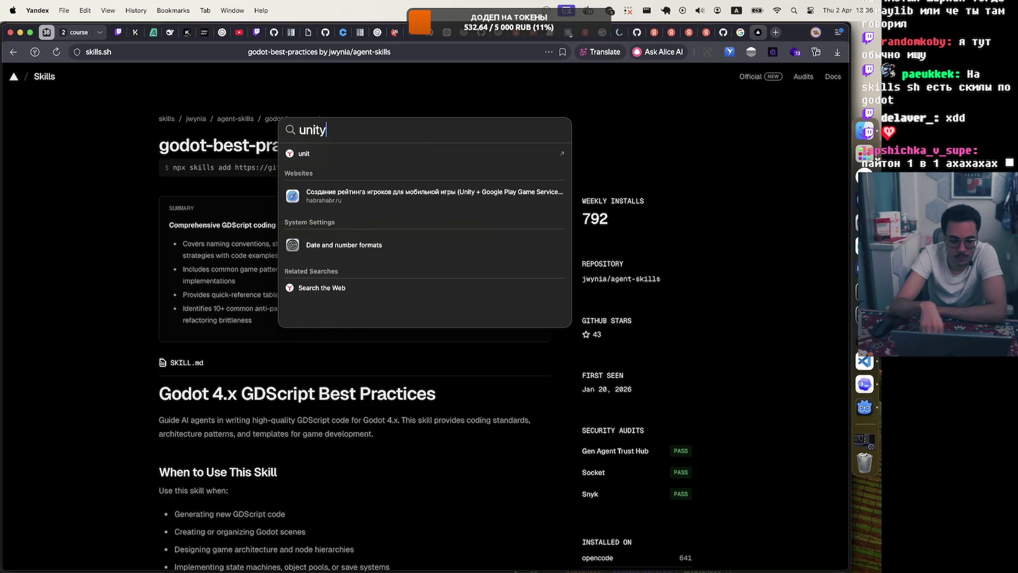
{"action": "key", "text": "BackSpace"}
{"action": "key", "text": "BackSpace"}
{"action": "key", "text": "BackSpace"}
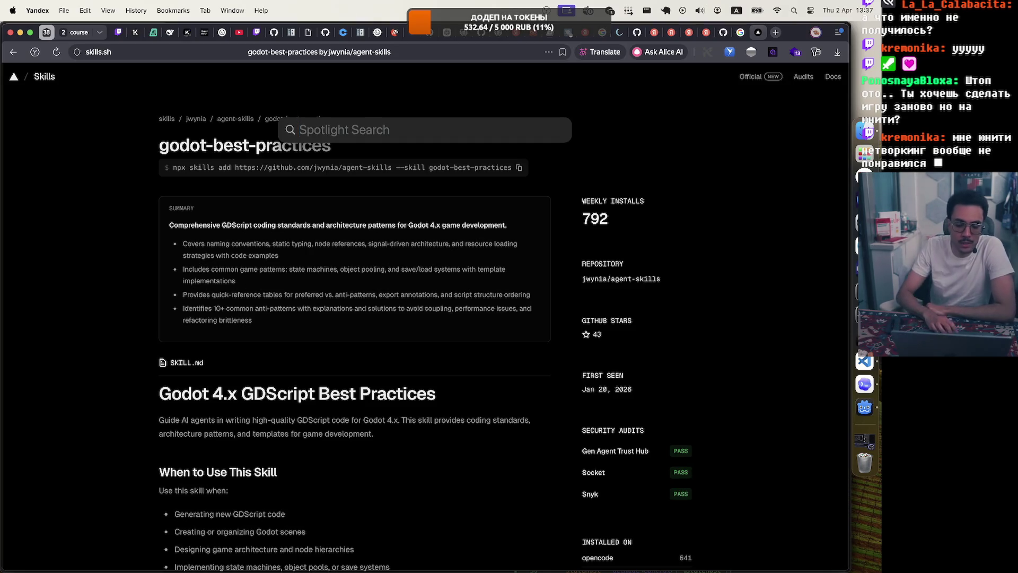
{"action": "left_click", "coordinate": [695, 169]}
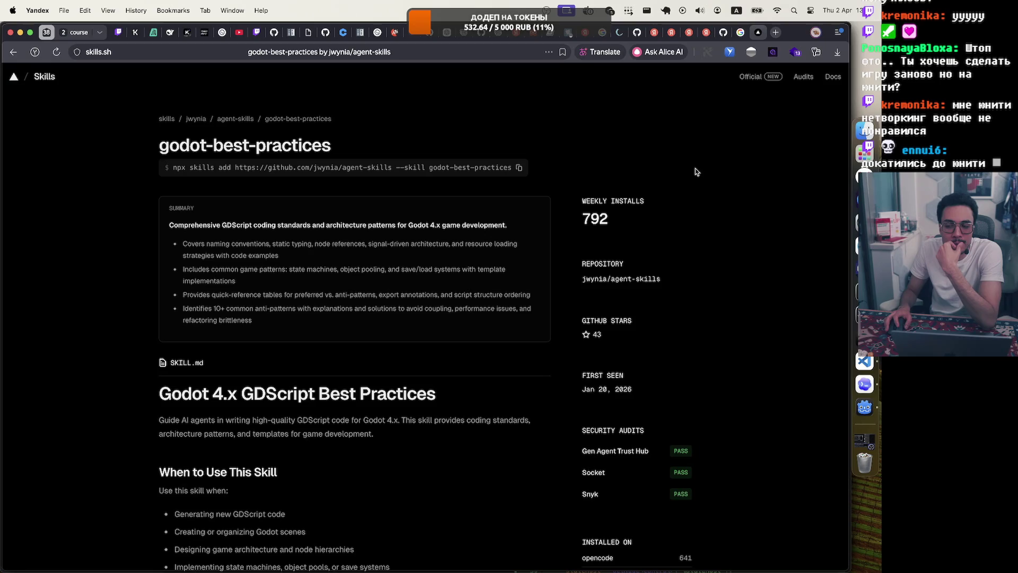
Load unity.com in a new browser tab.
{"action": "left_click", "coordinate": [774, 33]}
{"action": "type", "text": "unity"}
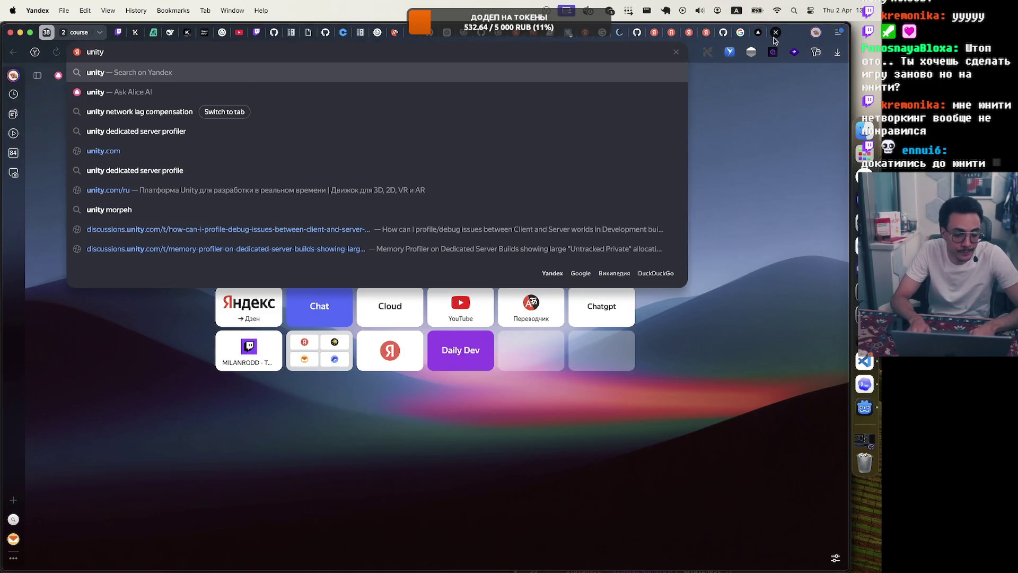
{"action": "key", "text": "Down"}
{"action": "key", "text": "Down"}
{"action": "key", "text": "Down"}
{"action": "key", "text": "Return"}
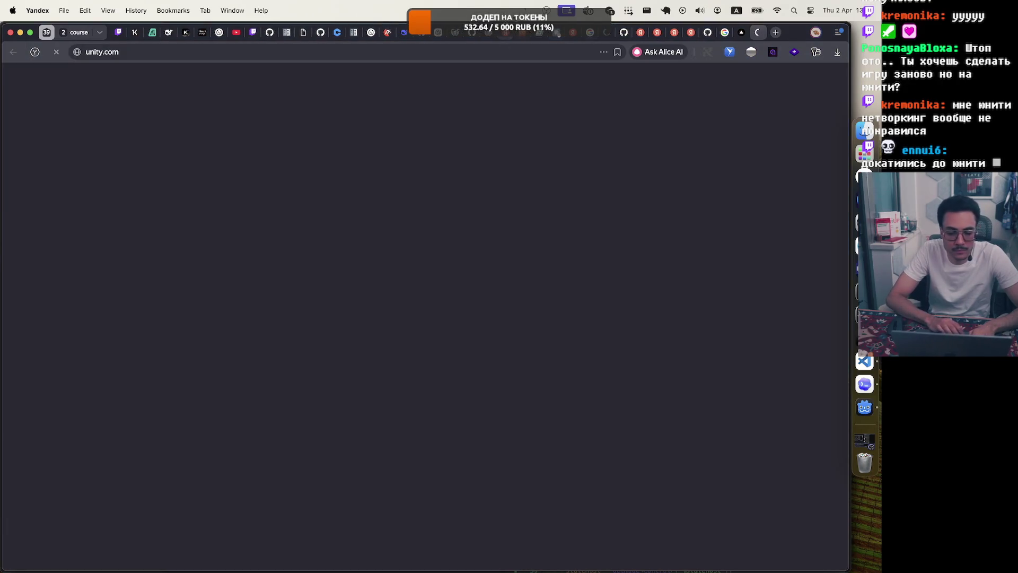
{"action": "left_click", "coordinate": [628, 11]}
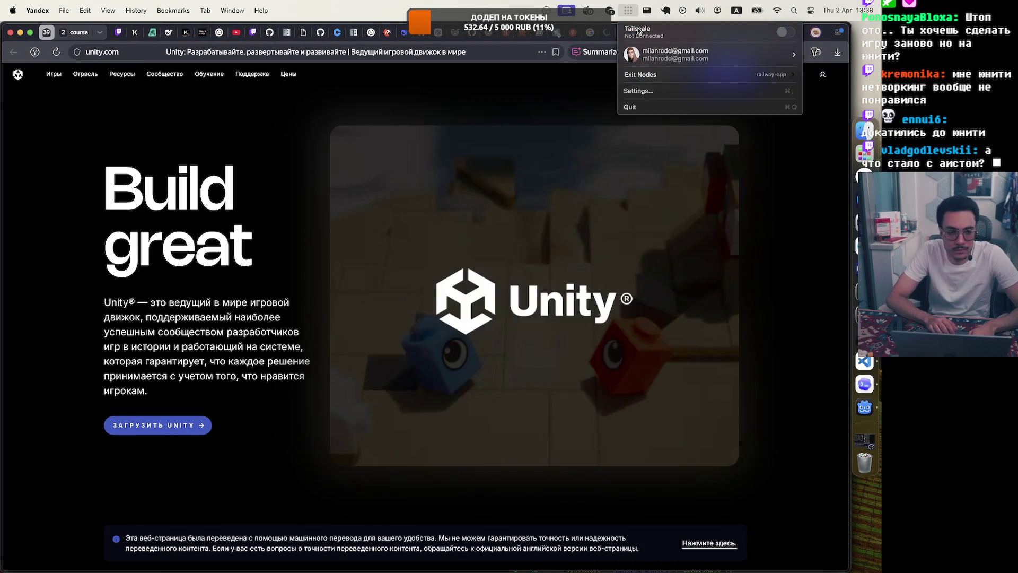
{"action": "left_click", "coordinate": [479, 90]}
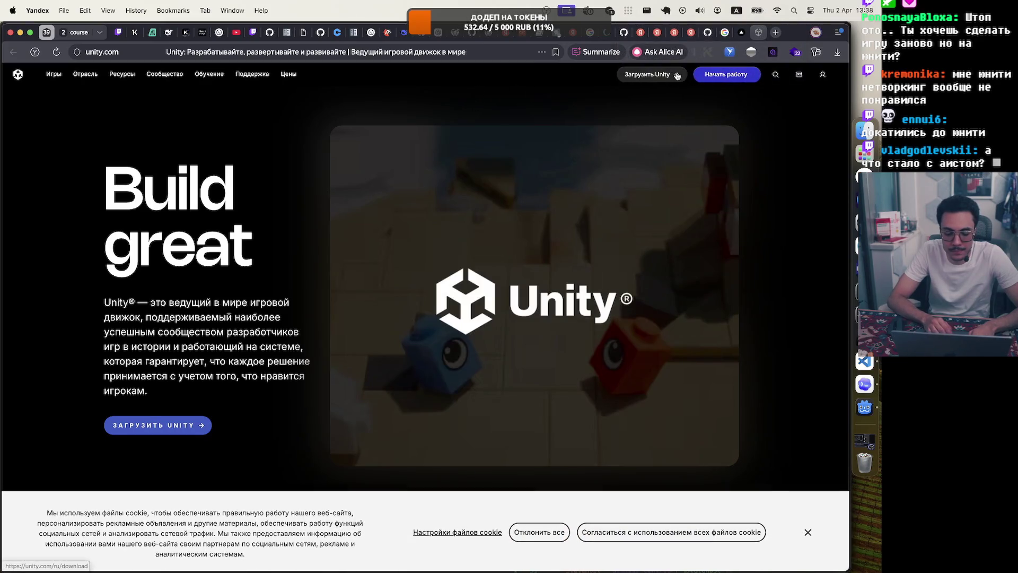
Dismiss the cookie notice and follow the Download Unity link to account creation.
{"action": "scroll", "coordinate": [532, 432], "scroll_direction": "down", "scroll_amount": 2}
{"action": "left_click", "coordinate": [806, 533]}
{"action": "scroll", "coordinate": [397, 376], "scroll_direction": "up", "scroll_amount": 2}
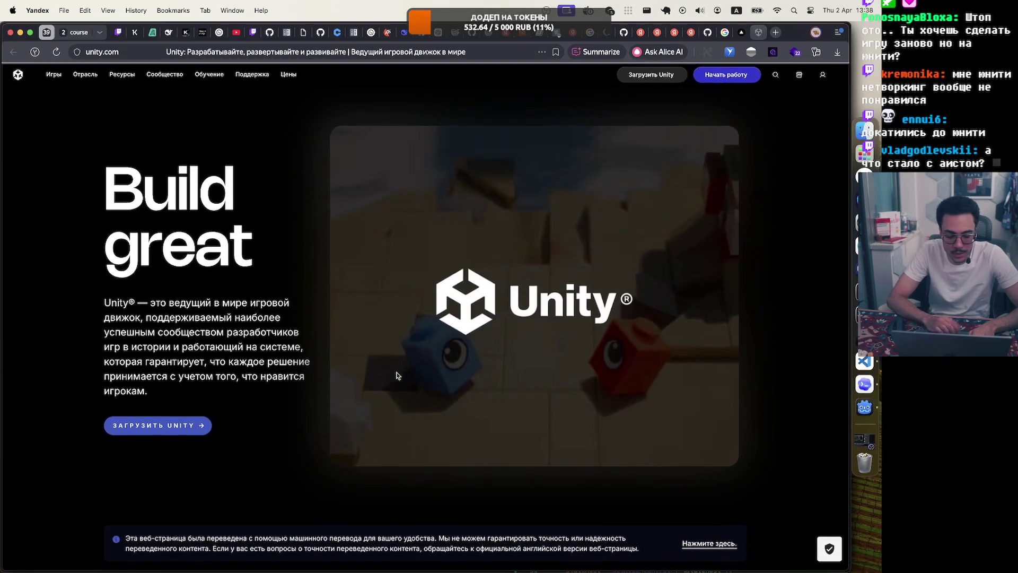
{"action": "left_click", "coordinate": [644, 73]}
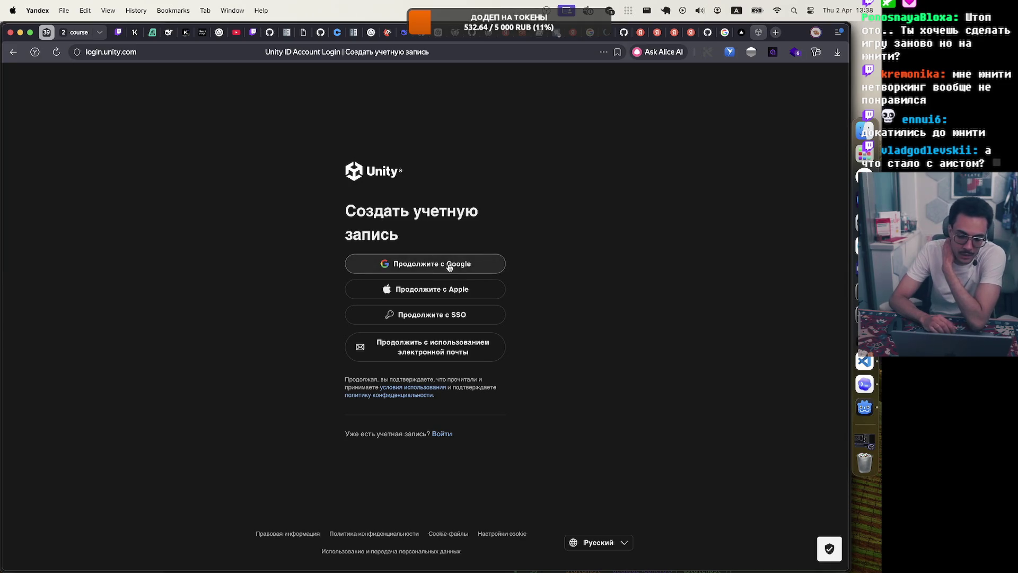
Sign up for a Unity account by e-mail, then check the UnityHubSetup-arm64.dmg download.
{"action": "left_click", "coordinate": [451, 342]}
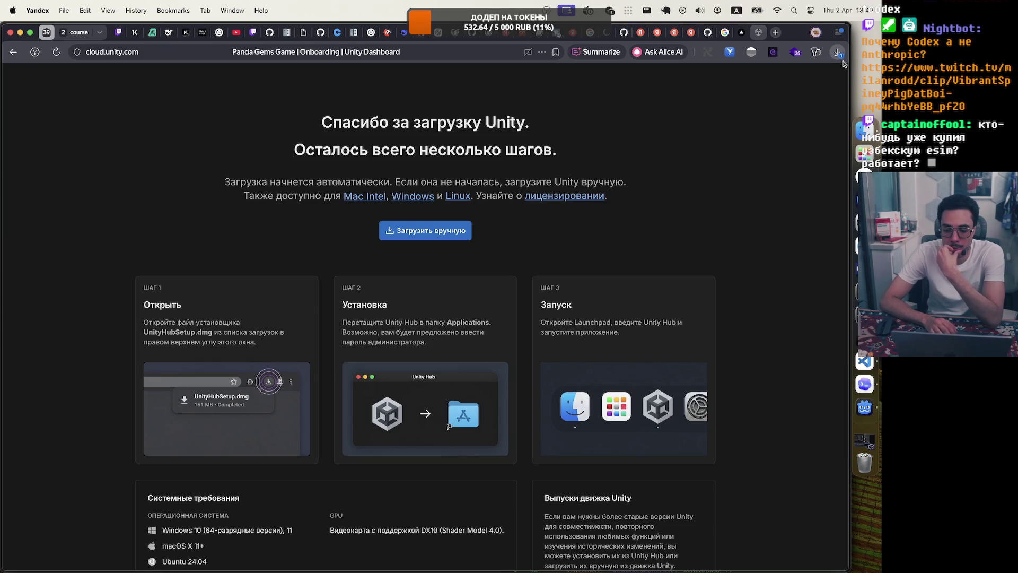
{"action": "left_click", "coordinate": [839, 54]}
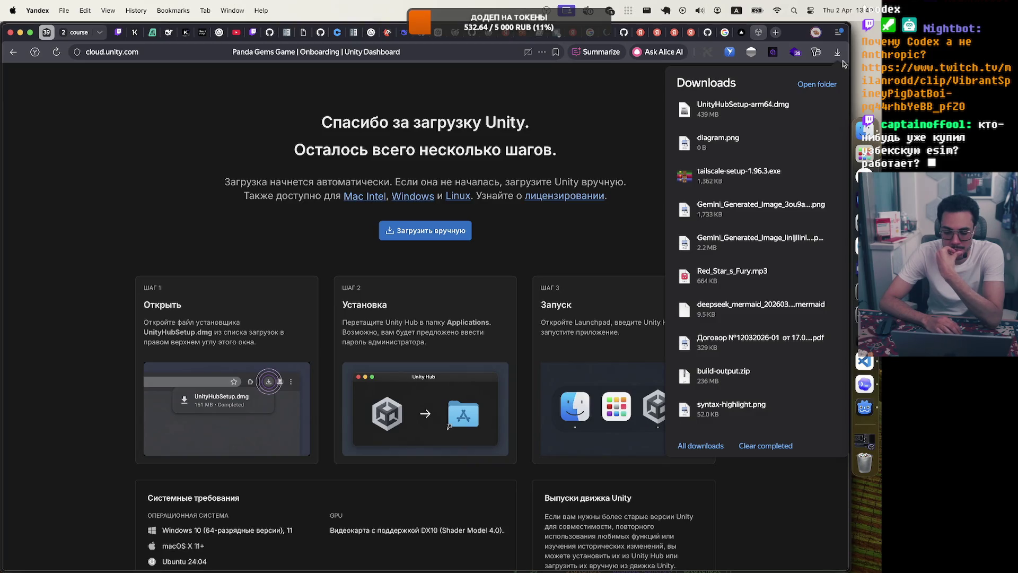
Open UnityHubSetup-arm64.dmg from downloads and agree to the Unity Hub licence.
{"action": "left_click", "coordinate": [704, 125]}
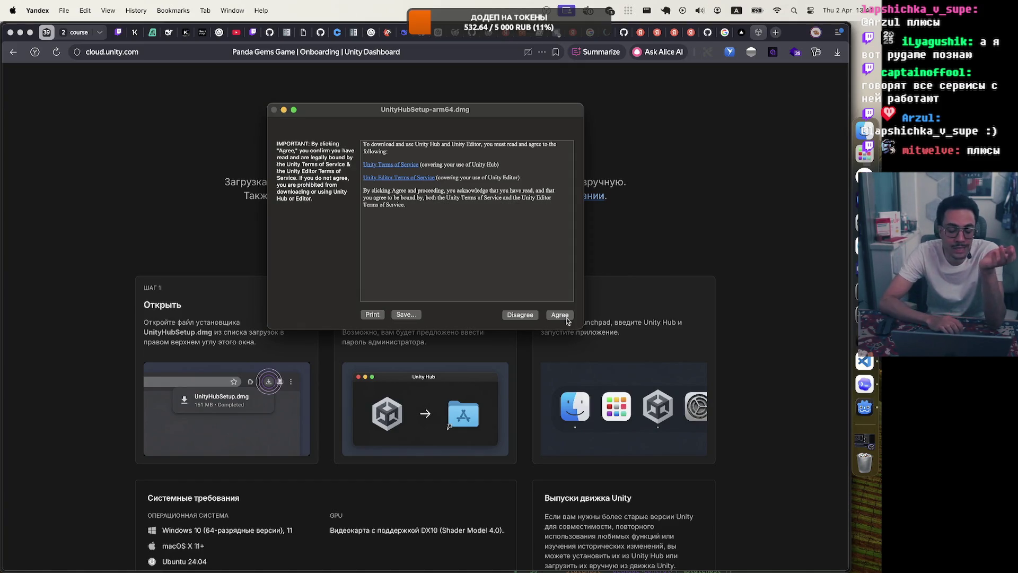
{"action": "left_click", "coordinate": [560, 315]}
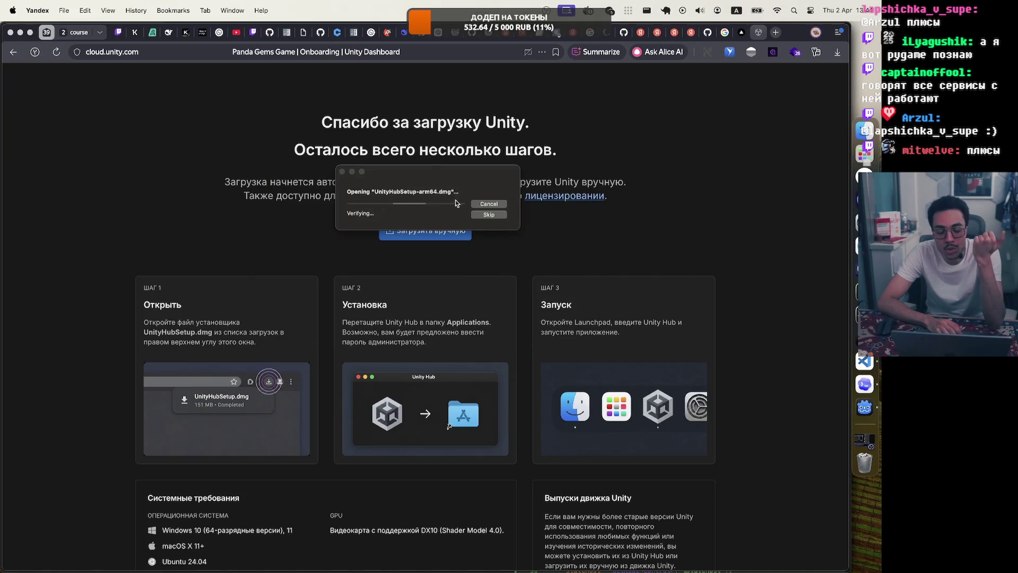
{"action": "left_click_drag", "start_coordinate": [421, 175], "coordinate": [418, 181]}
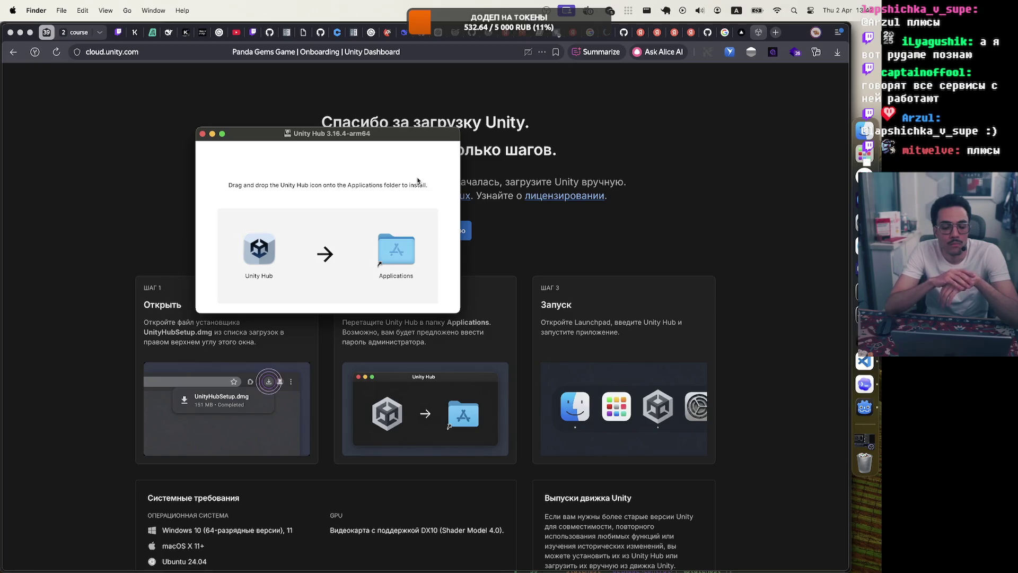
Drag Unity Hub into Applications, then close the installer and doodlefield windows.
{"action": "left_click_drag", "start_coordinate": [264, 254], "coordinate": [396, 253]}
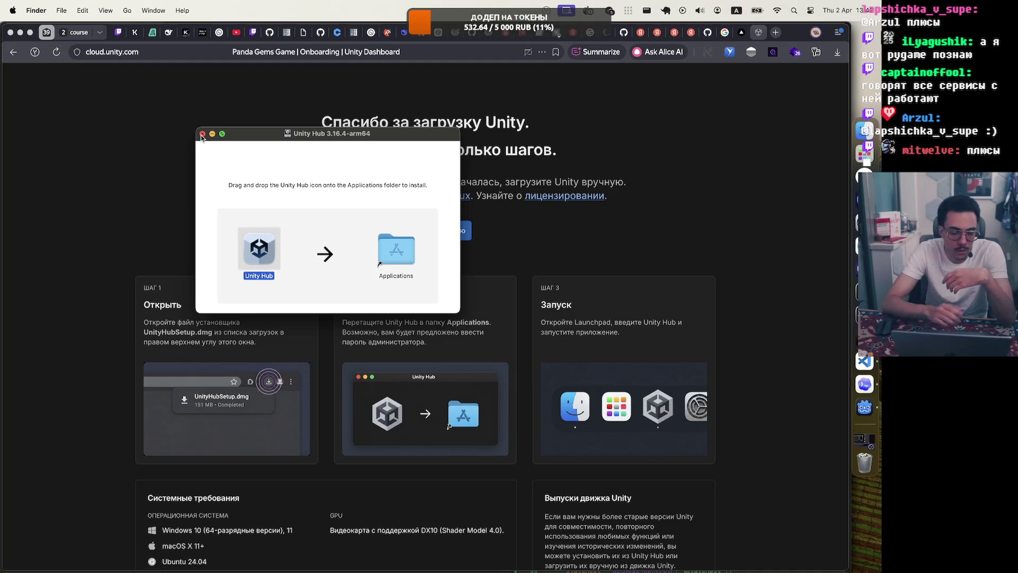
{"action": "left_click", "coordinate": [202, 135]}
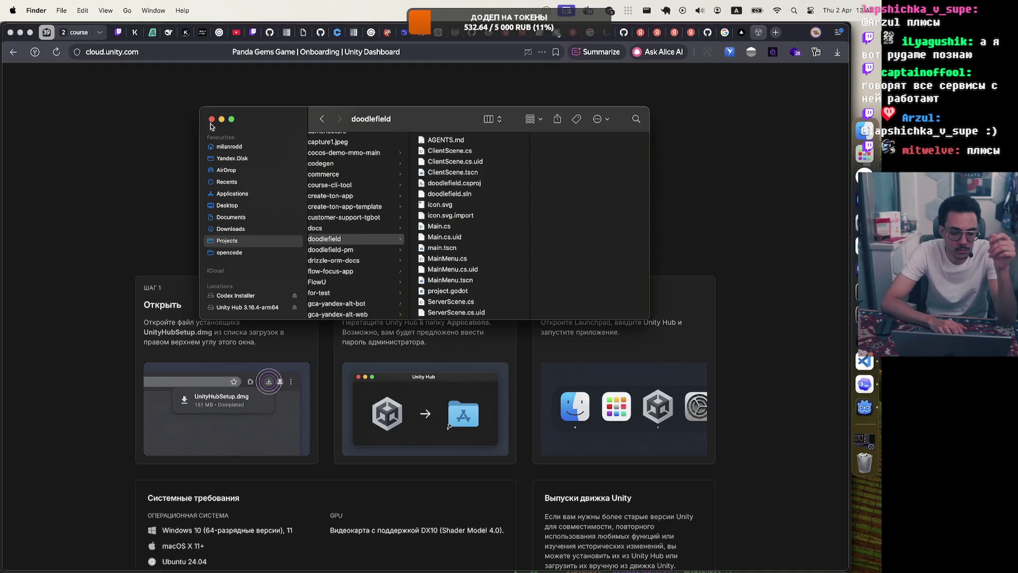
{"action": "left_click", "coordinate": [211, 119]}
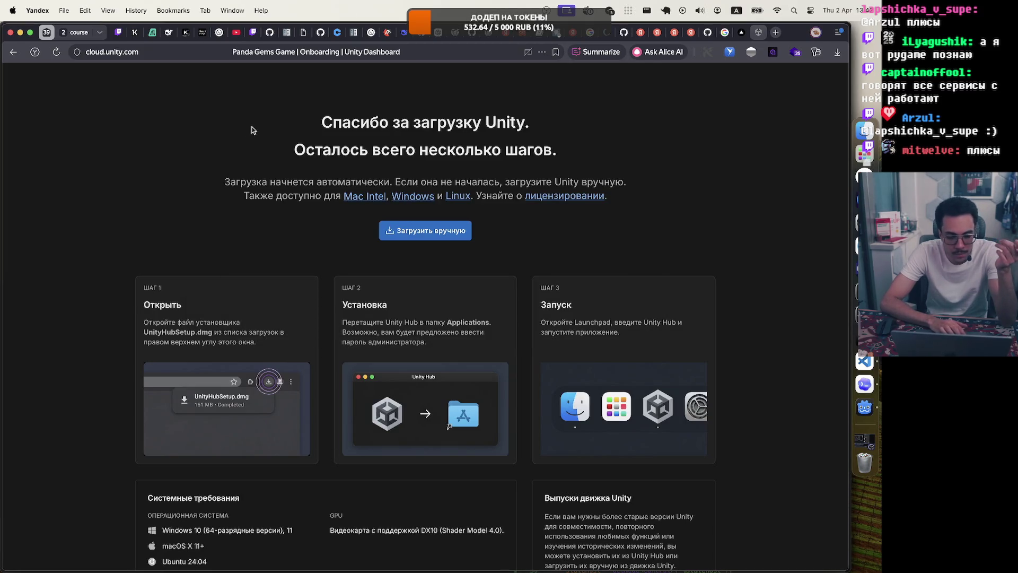
{"action": "key", "text": "super+space"}
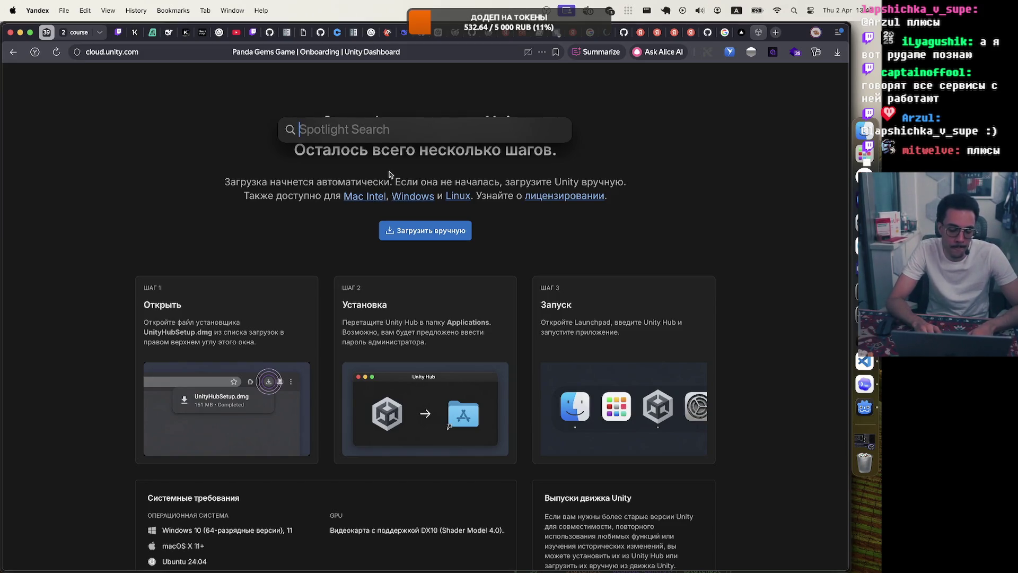
Launch Unity Hub from a Spotlight search for 'unity' and allow the downloaded app to open.
{"action": "type", "text": "unity Hub"}
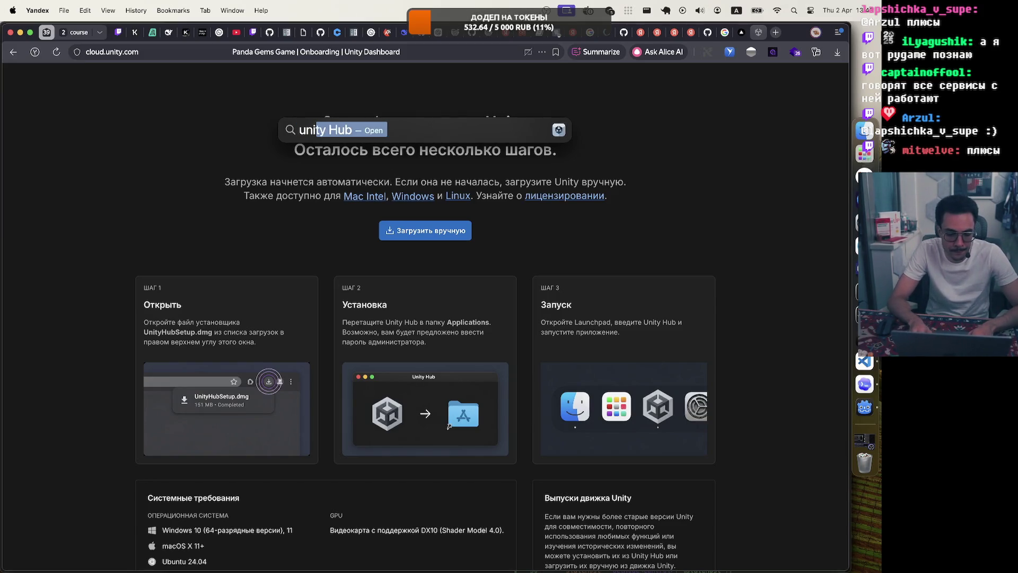
{"action": "key", "text": "Return"}
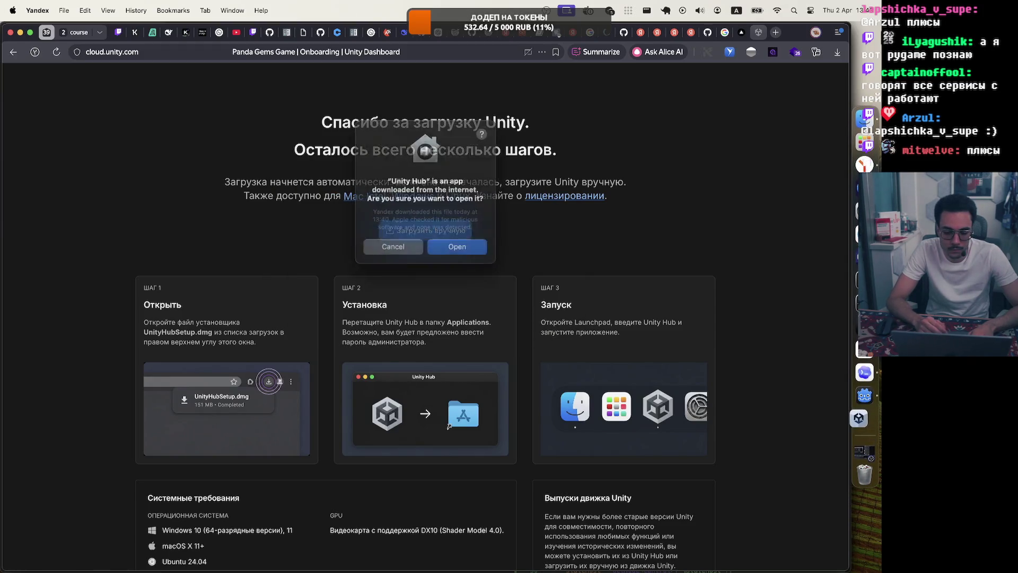
{"action": "left_click", "coordinate": [462, 245]}
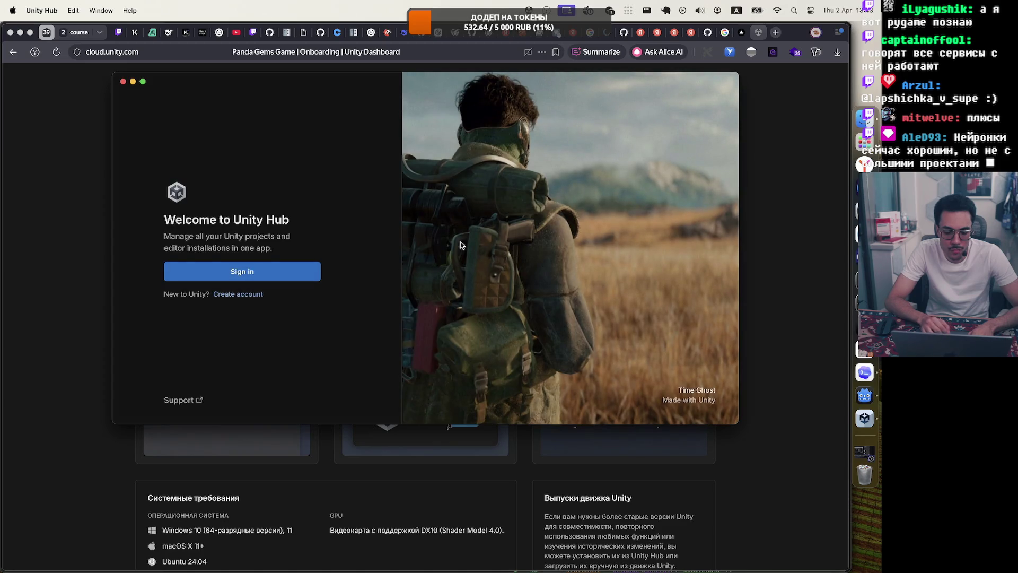
Sign in to a Unity account, remembering the choice to open links in Unity Hub.
{"action": "left_click", "coordinate": [265, 271]}
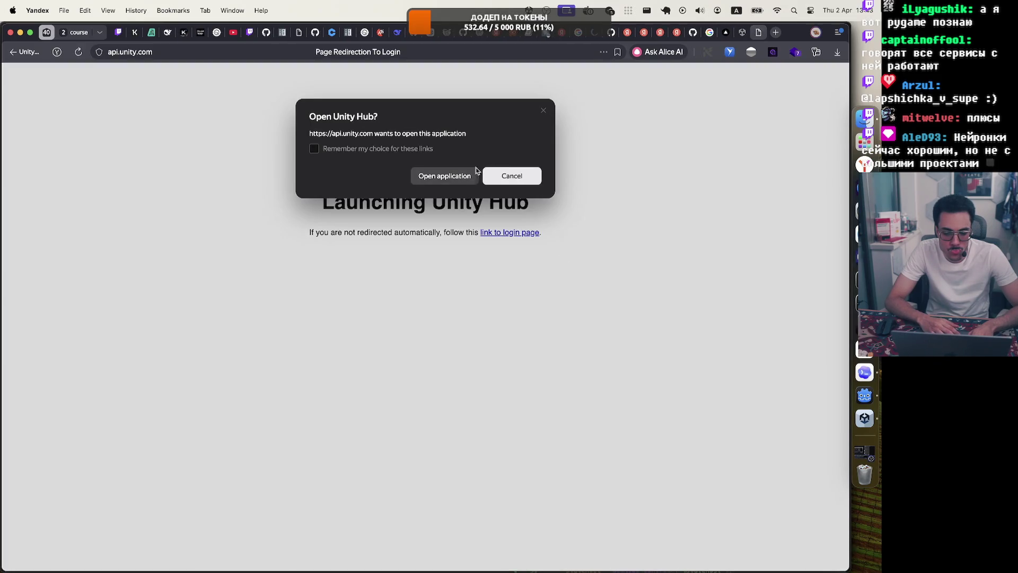
{"action": "left_click", "coordinate": [383, 150]}
{"action": "left_click", "coordinate": [443, 180]}
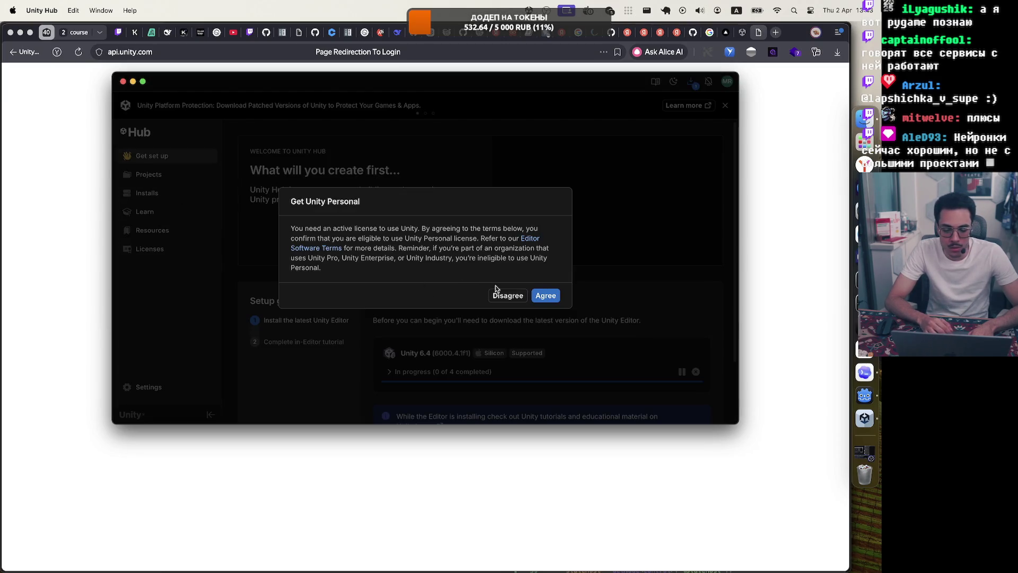
Agree to the Unity Personal licence and expand the four Unity 6.4 downloads in progress.
{"action": "left_click", "coordinate": [540, 300]}
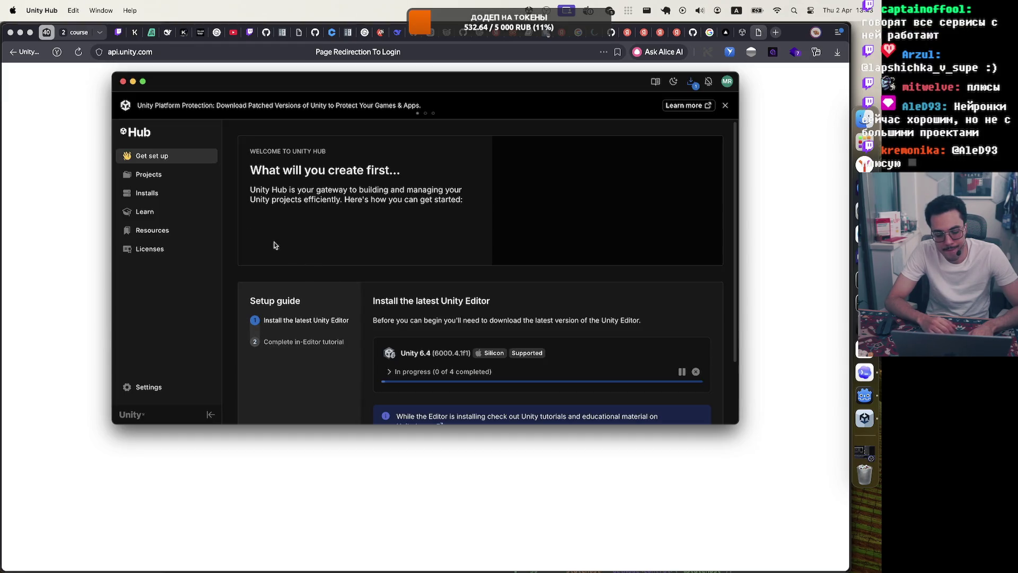
{"action": "left_click", "coordinate": [405, 360]}
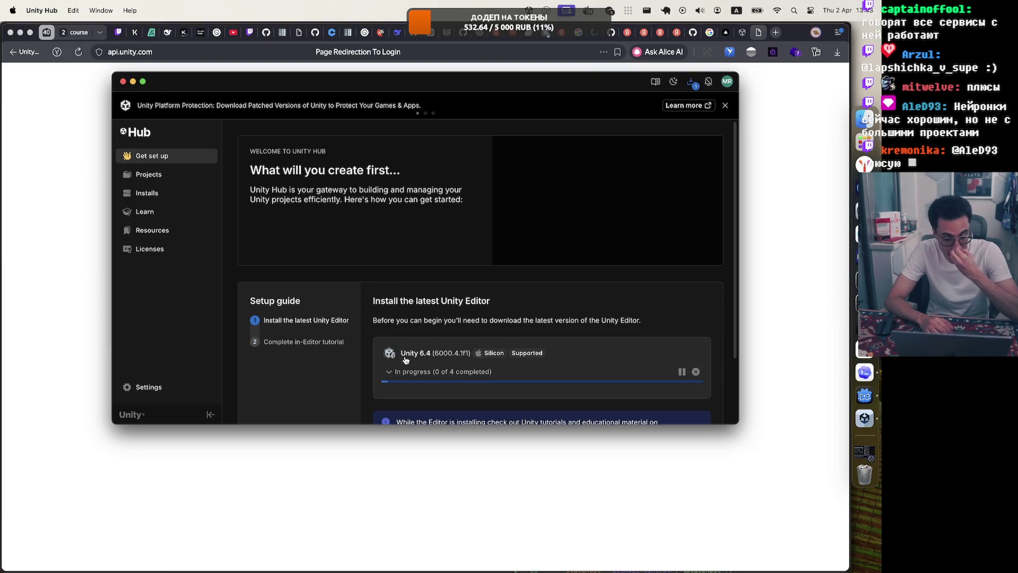
{"action": "scroll", "coordinate": [424, 328], "scroll_direction": "down", "scroll_amount": 3}
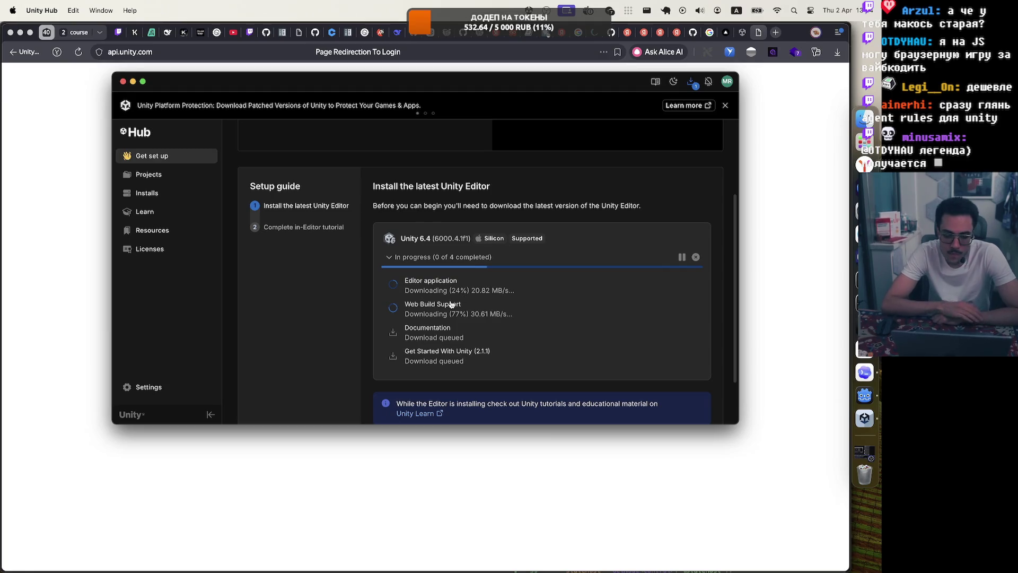
Open agents.md in a new Yandex Browser tab.
{"action": "left_click", "coordinate": [779, 79]}
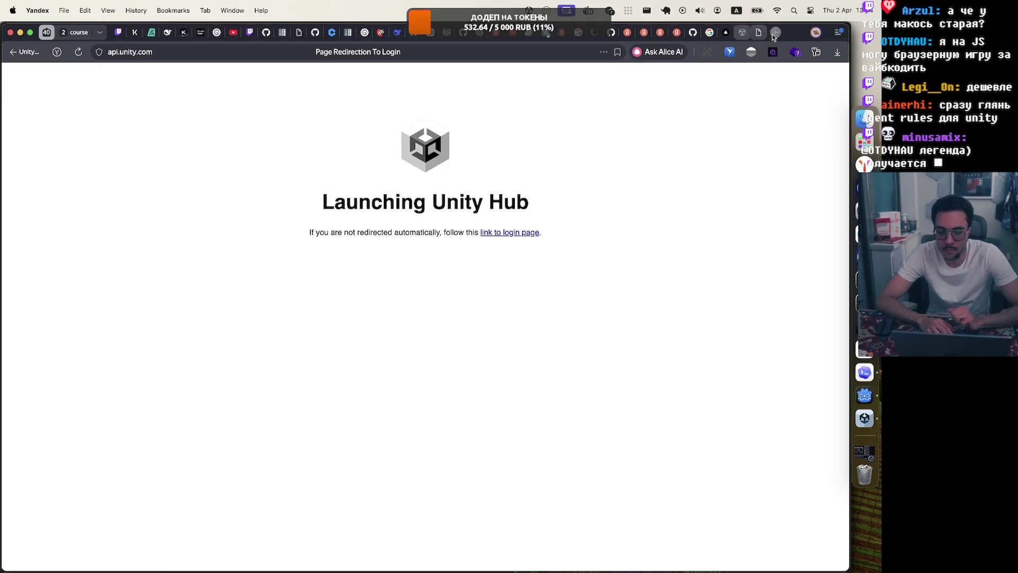
{"action": "left_click", "coordinate": [775, 32]}
{"action": "left_click", "coordinate": [565, 50]}
{"action": "type", "text": "a"}
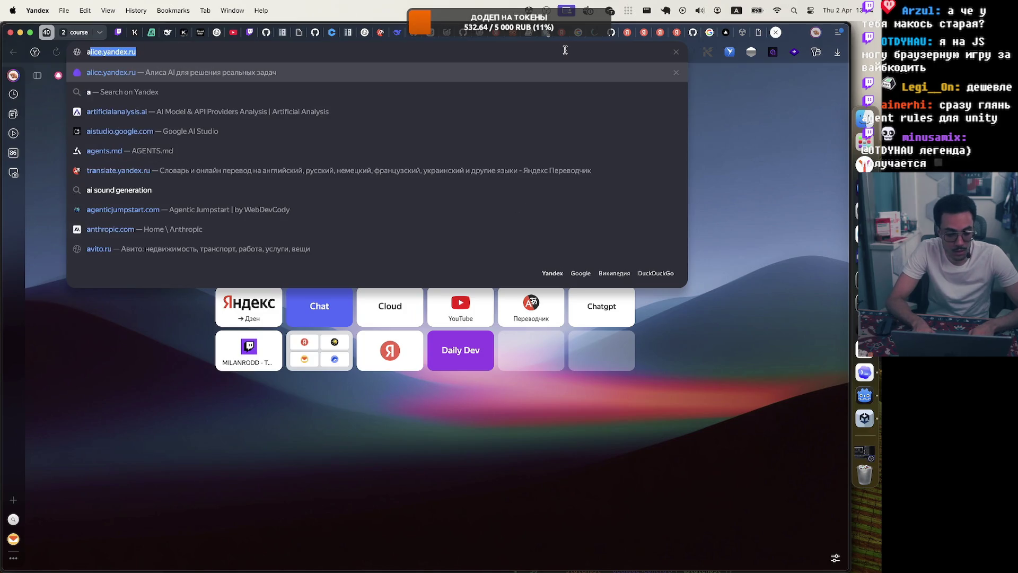
{"action": "key", "text": "Escape"}
{"action": "type", "text": "agents."}
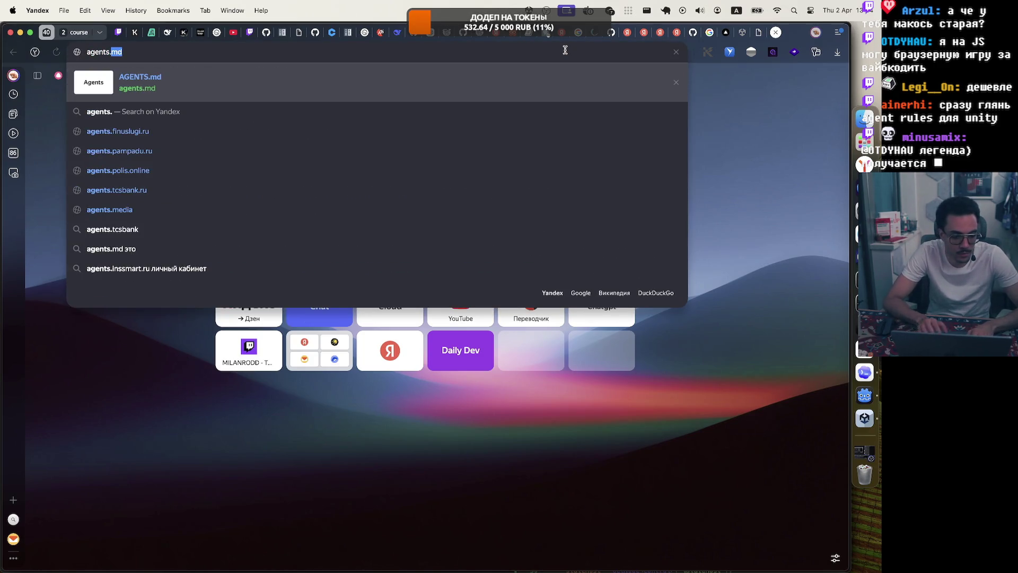
{"action": "key", "text": "Return"}
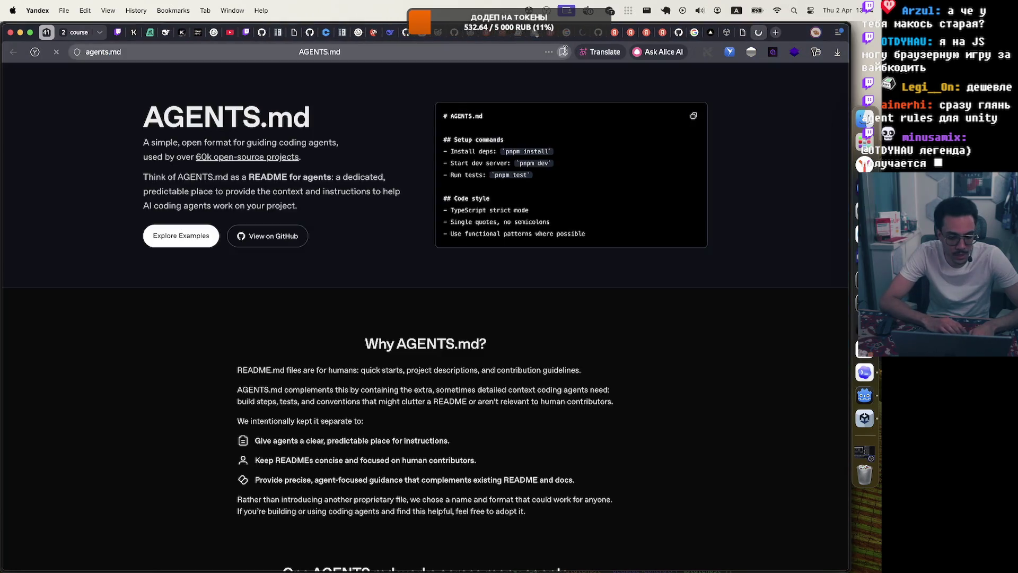
Browse the AGENTS.md examples section, then select the address bar for a new search.
{"action": "left_click", "coordinate": [190, 242]}
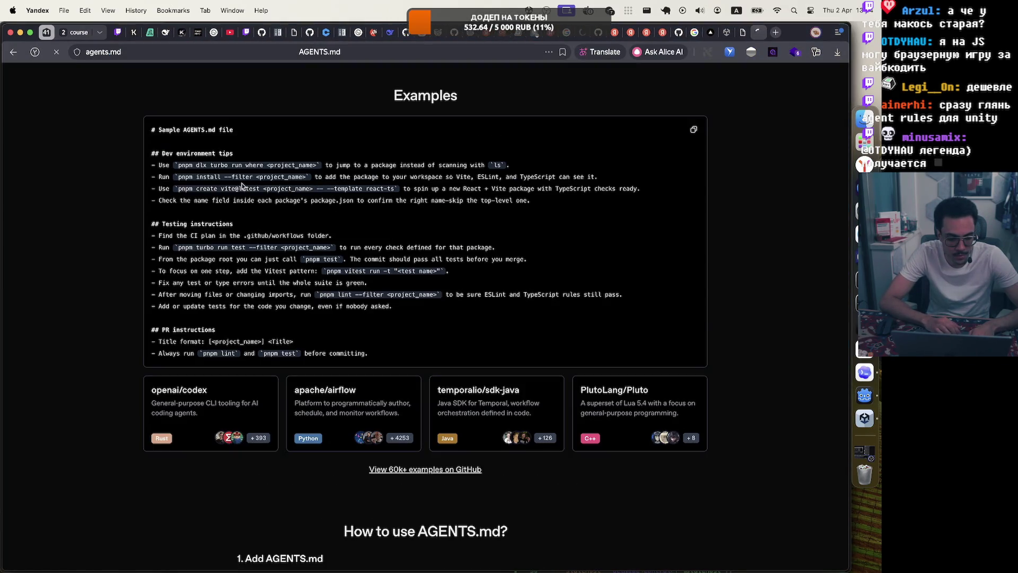
{"action": "scroll", "coordinate": [242, 185], "scroll_direction": "down", "scroll_amount": 1}
{"action": "scroll", "coordinate": [243, 185], "scroll_direction": "down", "scroll_amount": 15}
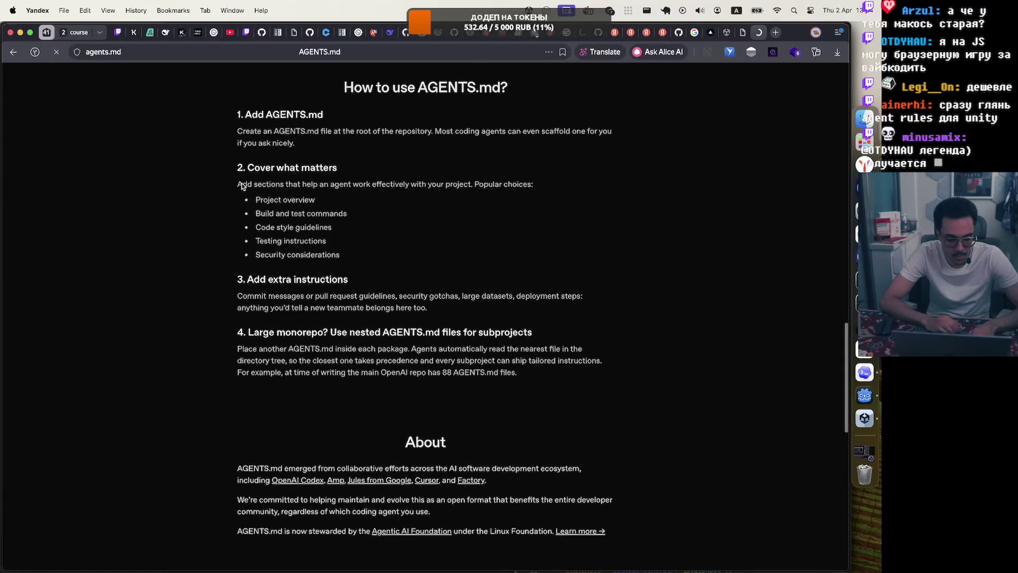
{"action": "scroll", "coordinate": [243, 189], "scroll_direction": "up", "scroll_amount": 20}
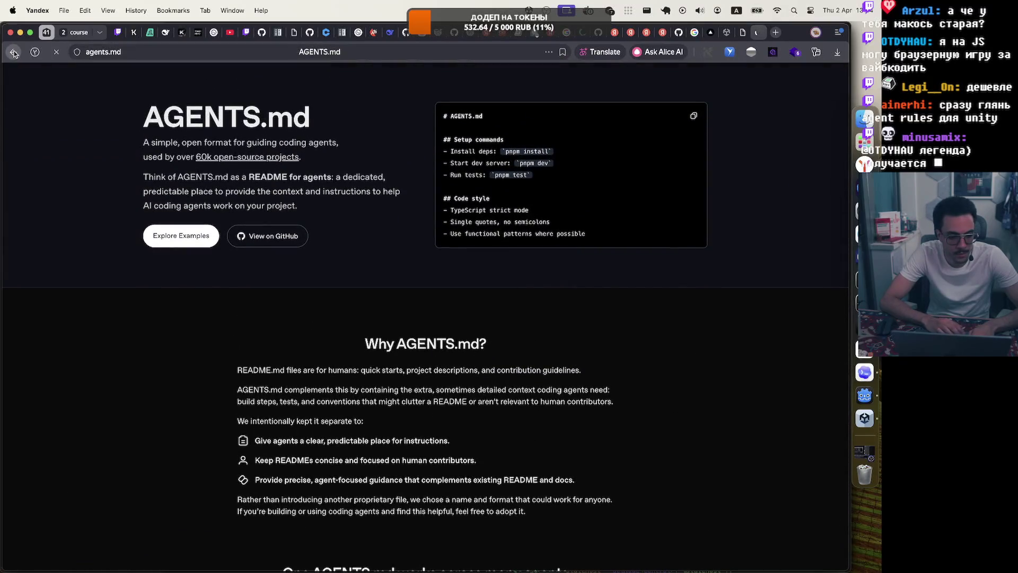
{"action": "left_click", "coordinate": [230, 50]}
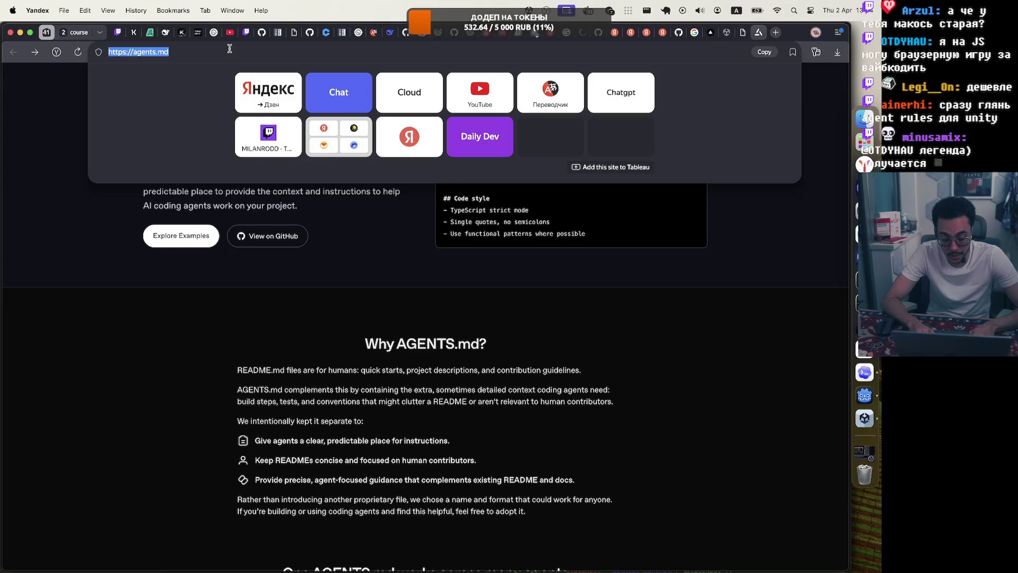
Search for 'unity agents md' and open the UnityDataTools AGENTS.md result.
{"action": "type", "text": "unity "}
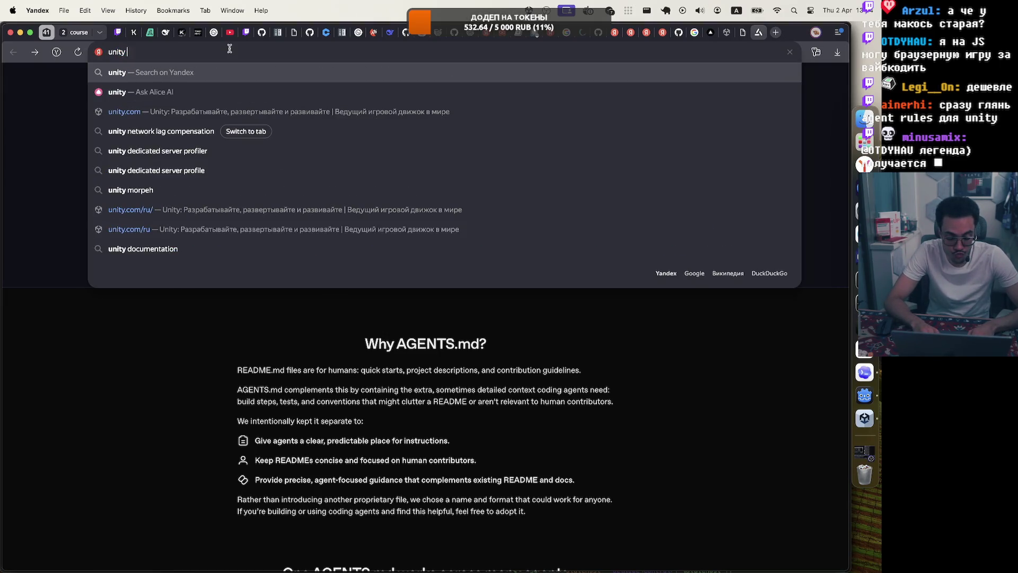
{"action": "type", "text": "agen"}
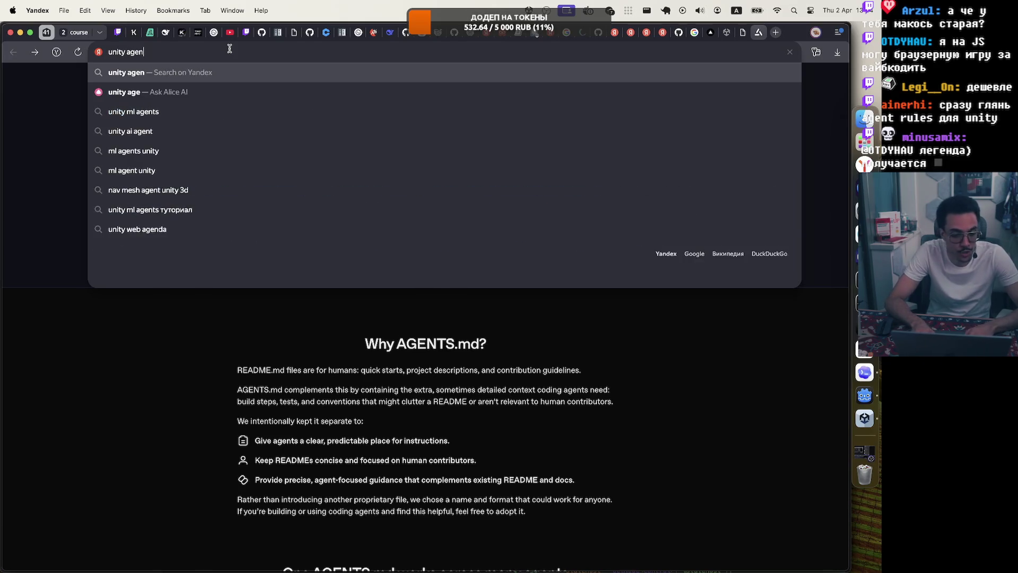
{"action": "type", "text": "ts md"}
{"action": "key", "text": "Return"}
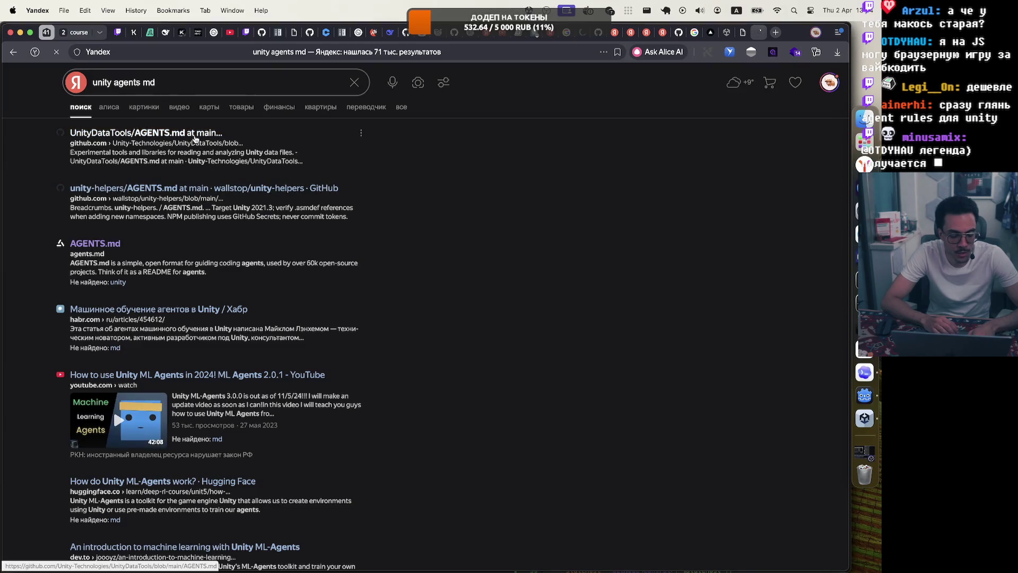
{"action": "left_click", "coordinate": [195, 138]}
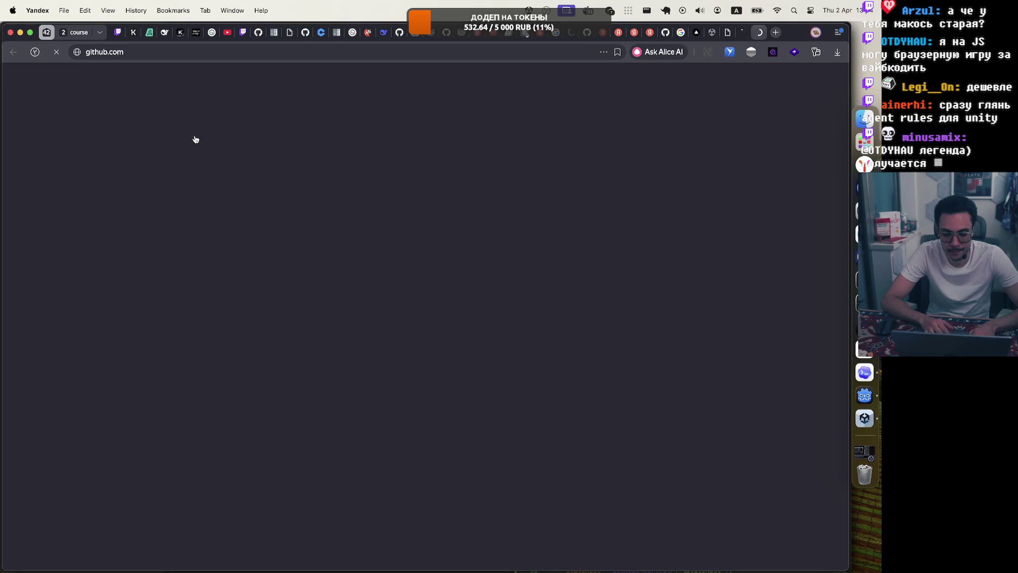
Open the unity-helpers result in its own tab, then close the search tab and check Unity Hub.
{"action": "left_click", "coordinate": [741, 37]}
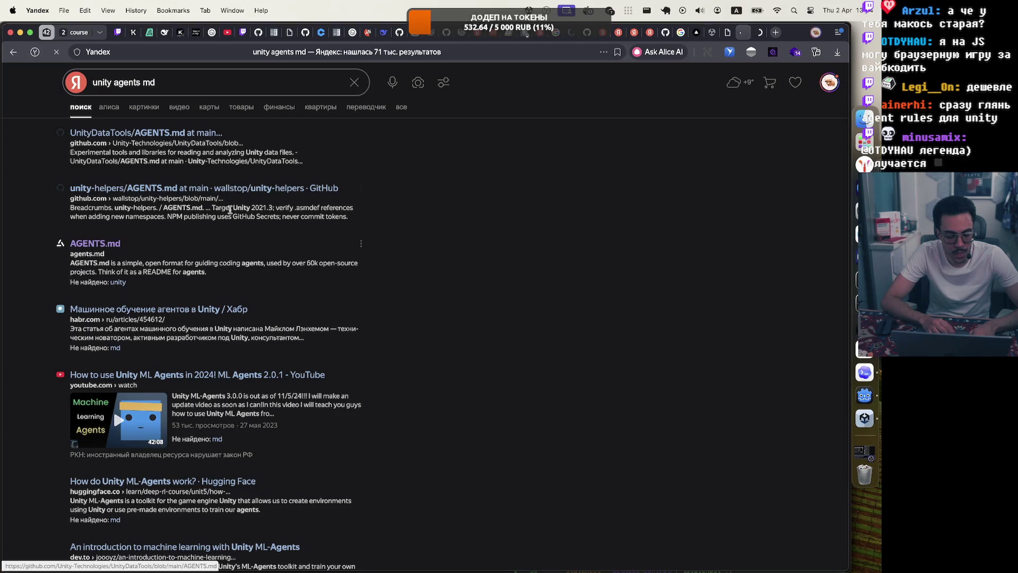
{"action": "right_click", "coordinate": [265, 195]}
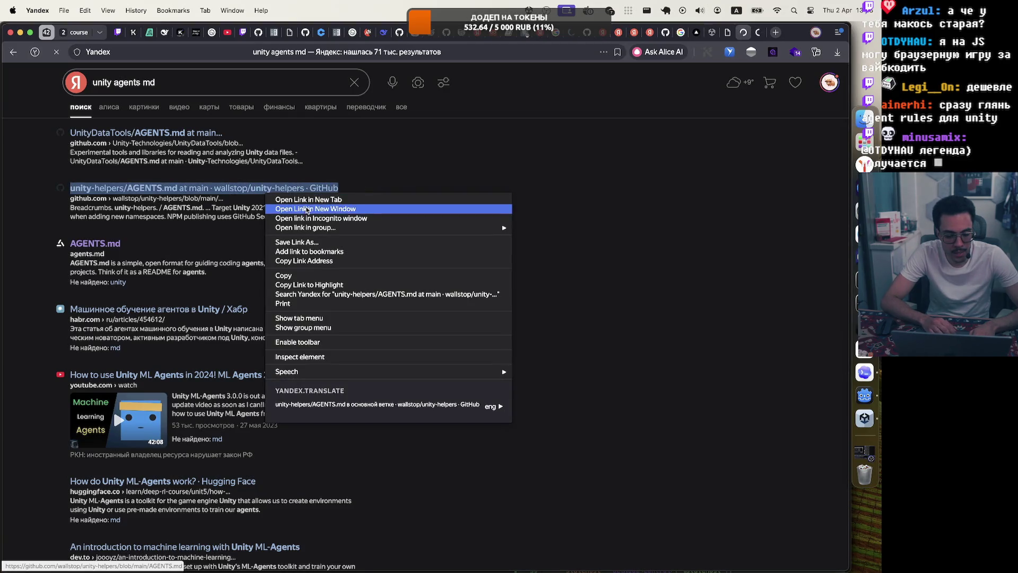
{"action": "left_click", "coordinate": [287, 204]}
{"action": "left_click", "coordinate": [746, 35]}
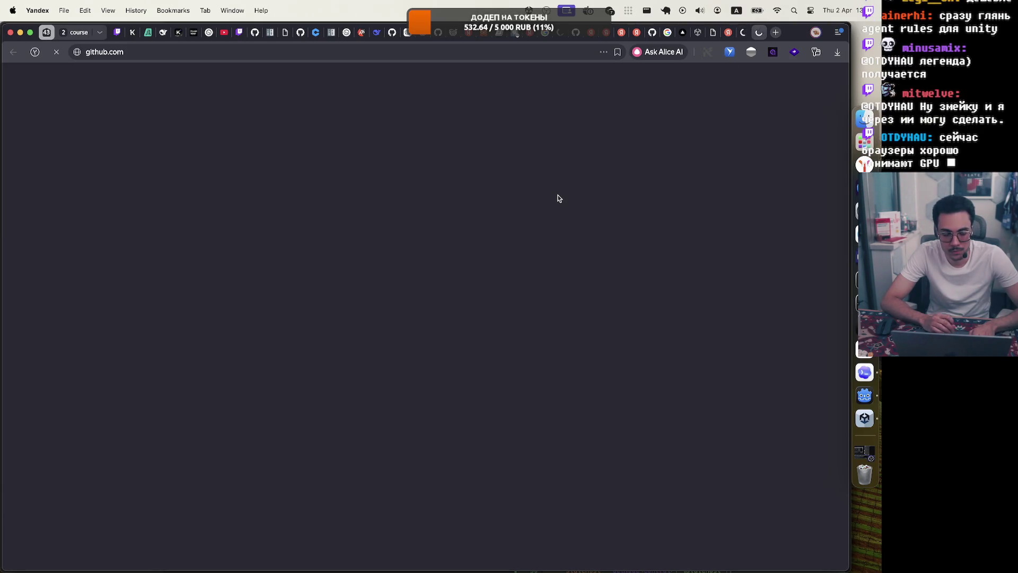
{"action": "left_click", "coordinate": [728, 36]}
{"action": "left_click", "coordinate": [728, 33]}
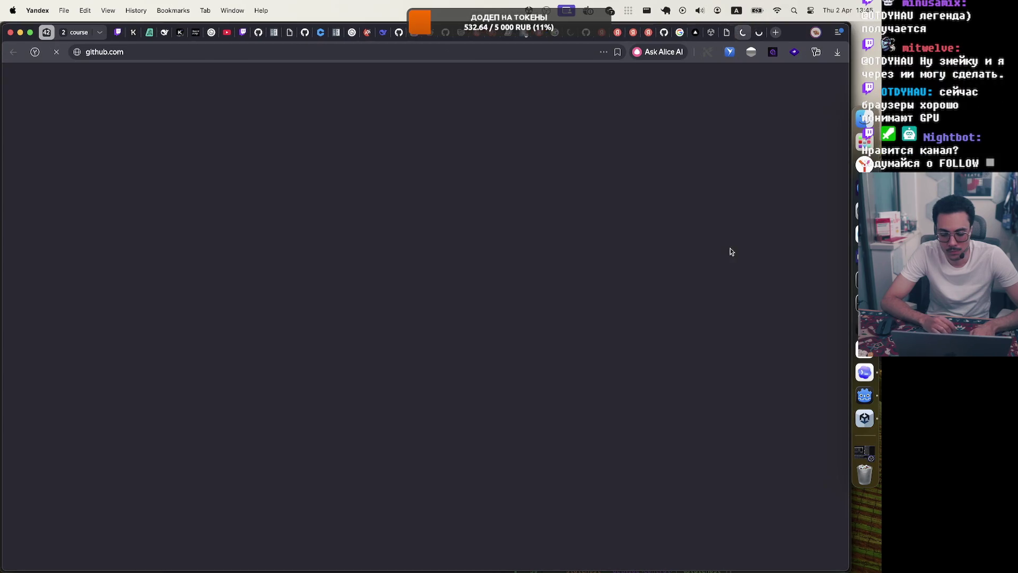
{"action": "left_click", "coordinate": [865, 418]}
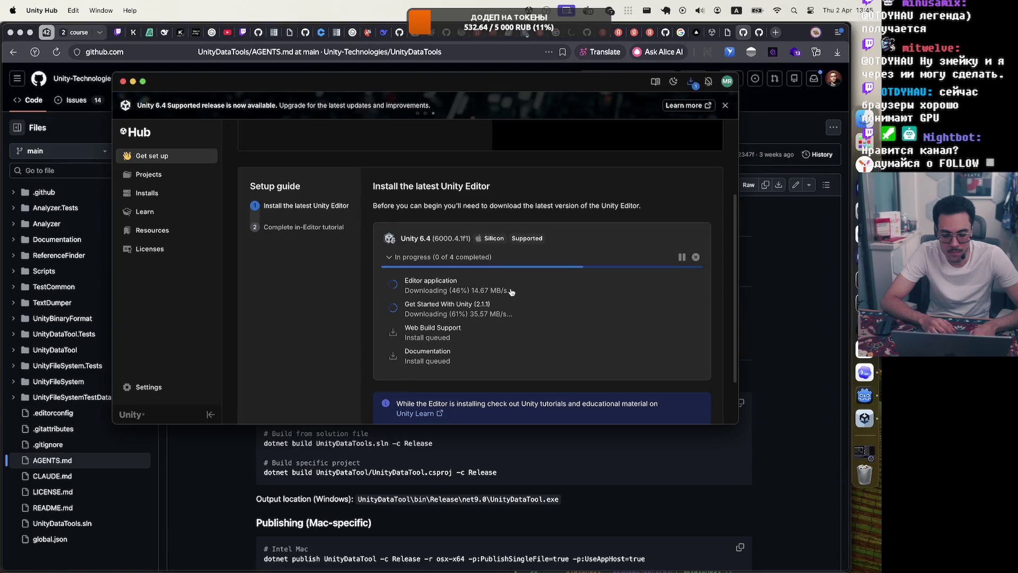
Return to the browser and scroll through the UnityDataTools AGENTS.md file.
{"action": "left_click", "coordinate": [815, 293]}
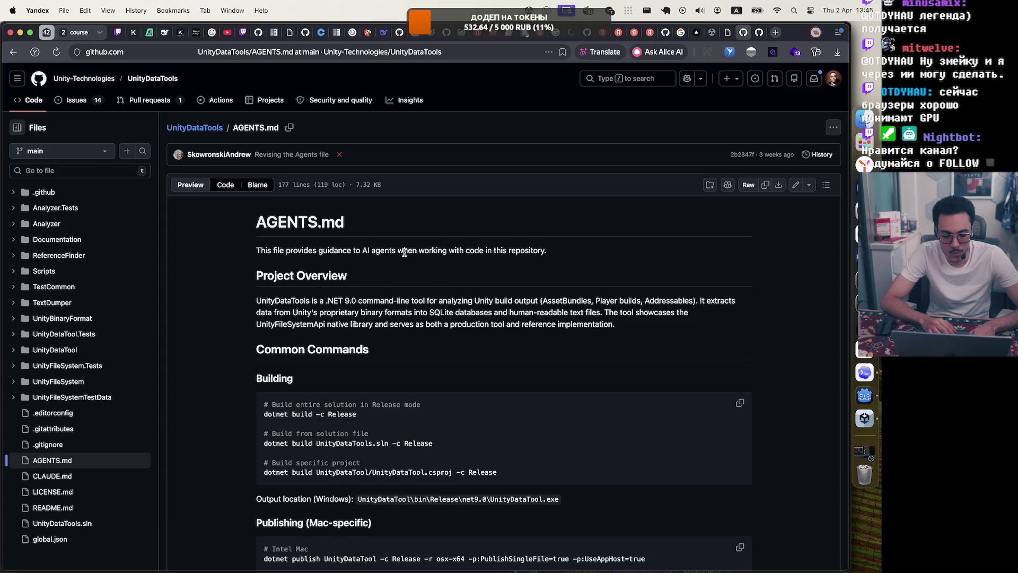
{"action": "scroll", "coordinate": [404, 253], "scroll_direction": "down", "scroll_amount": 2}
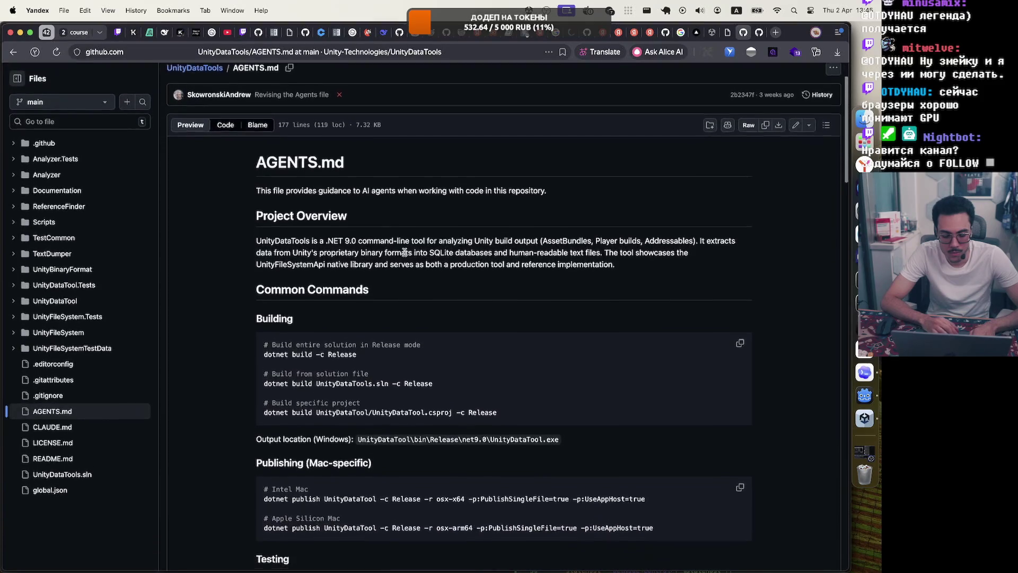
{"action": "scroll", "coordinate": [404, 252], "scroll_direction": "down", "scroll_amount": 3}
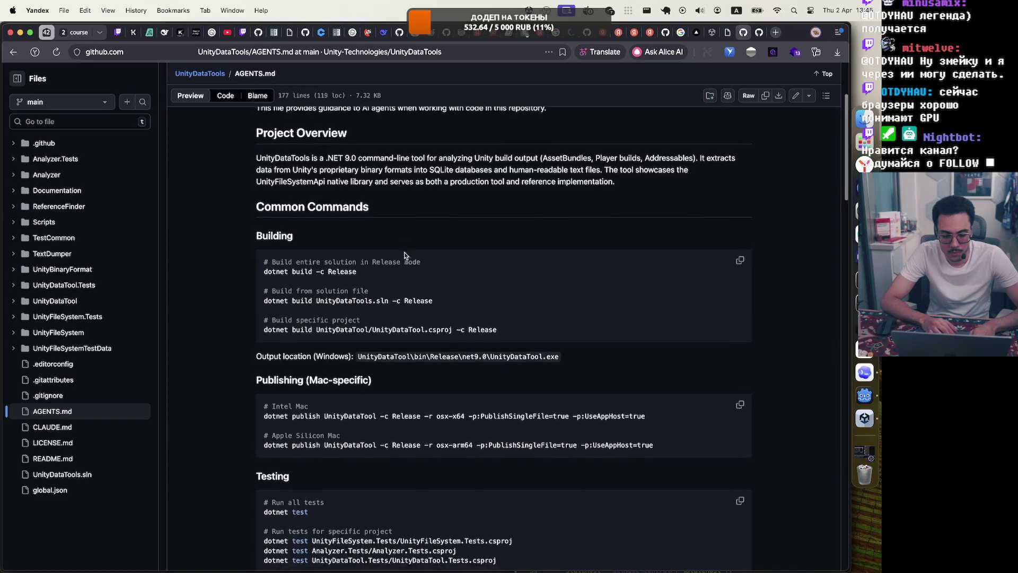
{"action": "scroll", "coordinate": [405, 255], "scroll_direction": "down", "scroll_amount": 2}
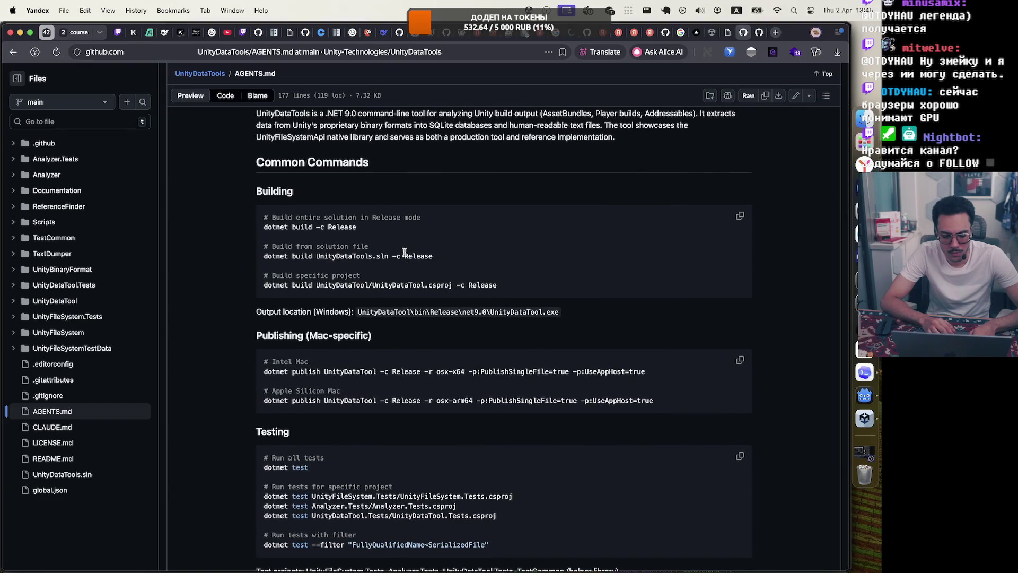
{"action": "scroll", "coordinate": [404, 252], "scroll_direction": "up", "scroll_amount": 5}
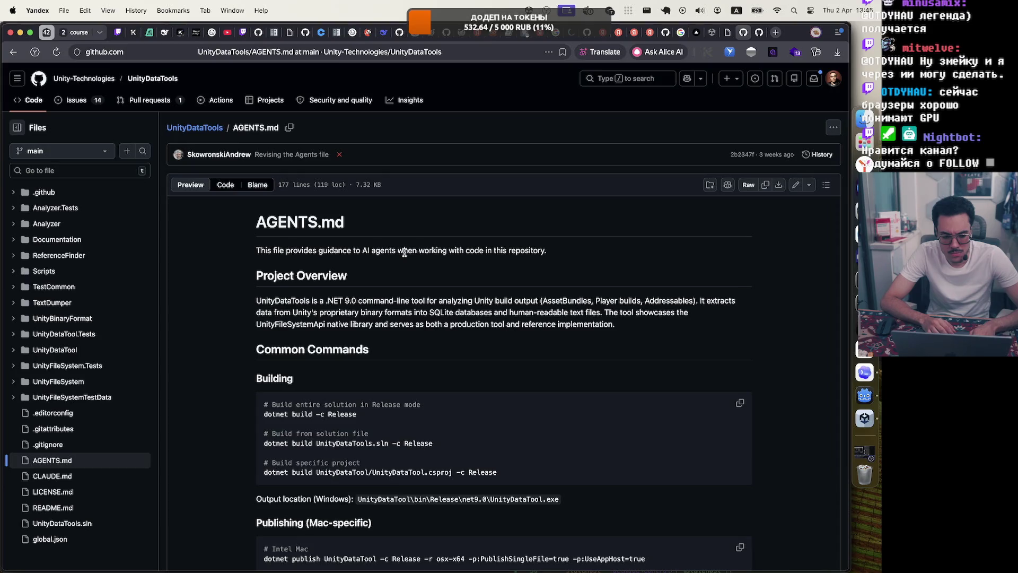
Look over the README on the UnityDataTools repository main page.
{"action": "left_click", "coordinate": [173, 82]}
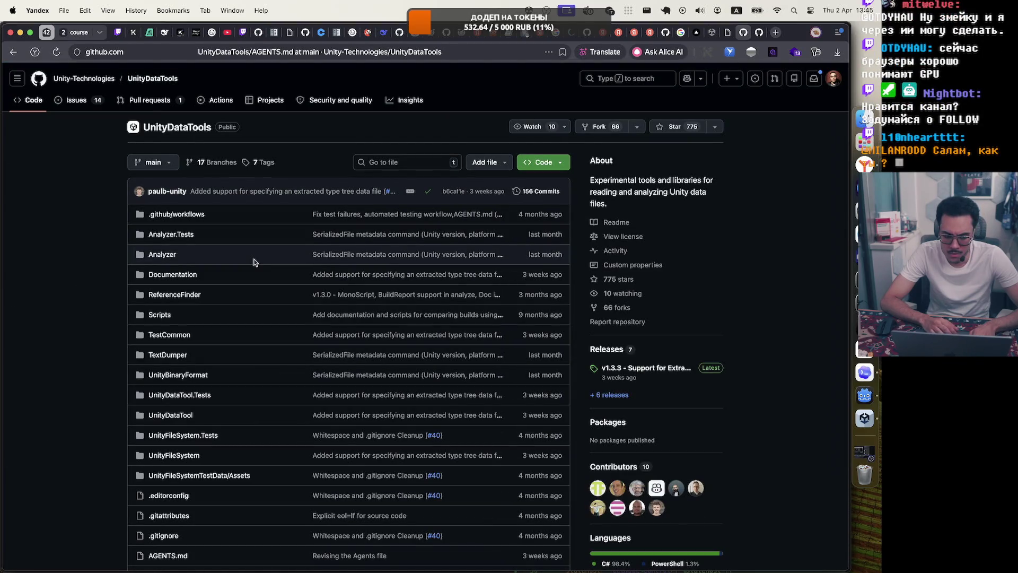
{"action": "scroll", "coordinate": [254, 261], "scroll_direction": "down", "scroll_amount": 15}
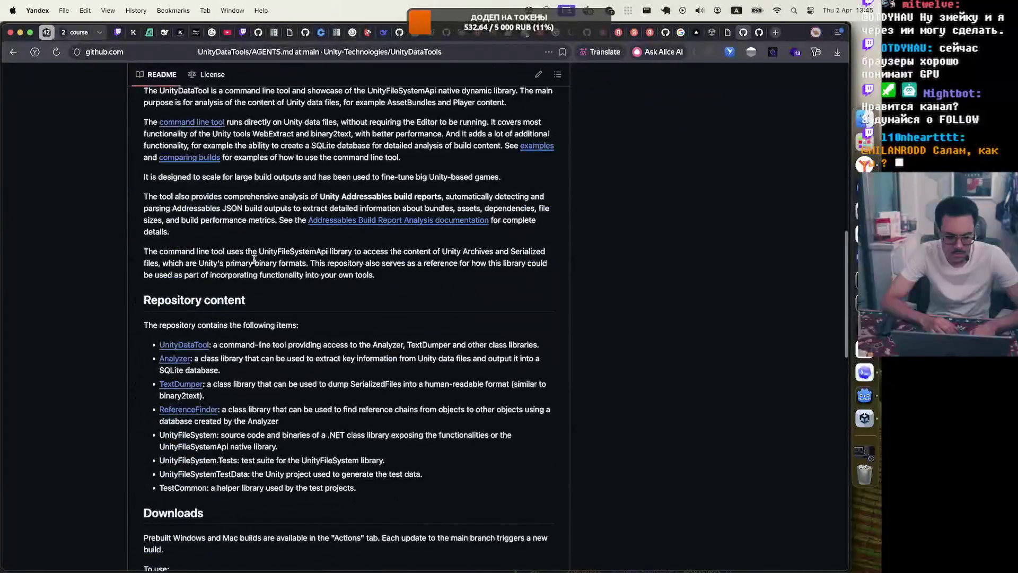
{"action": "scroll", "coordinate": [254, 260], "scroll_direction": "up", "scroll_amount": 15}
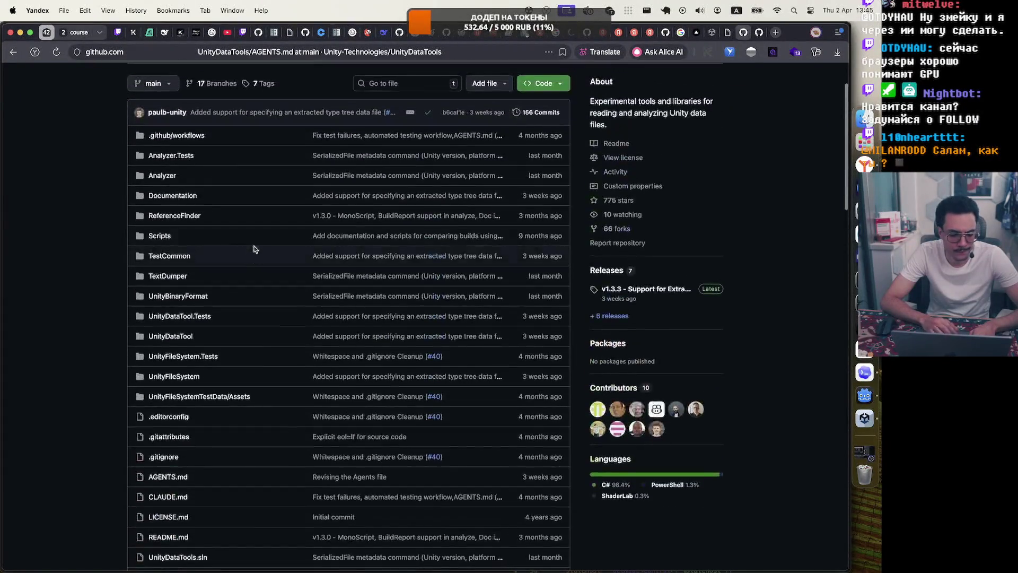
Go back to AGENTS.md and scroll it down to the end.
{"action": "left_click", "coordinate": [12, 52]}
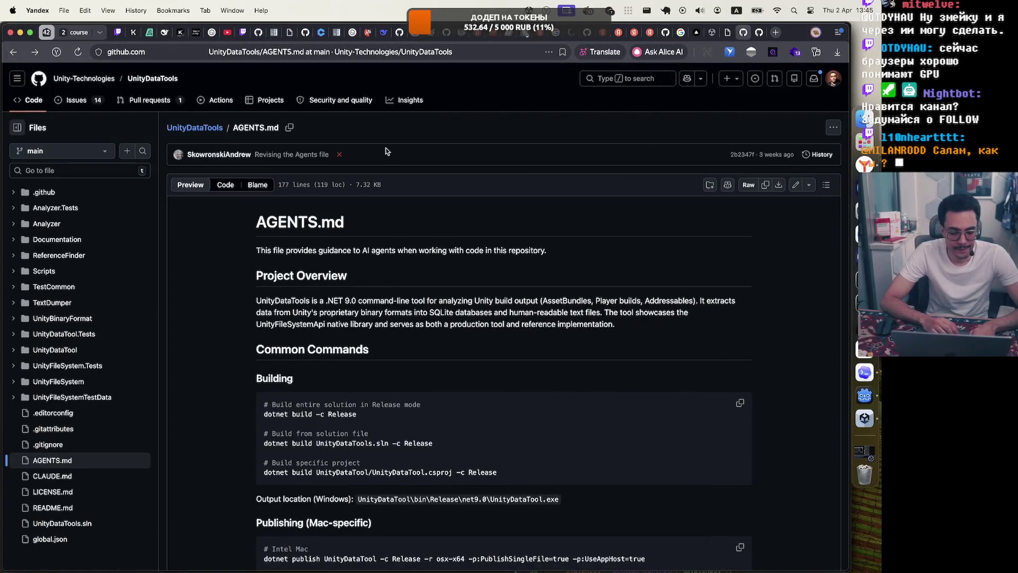
{"action": "scroll", "coordinate": [423, 371], "scroll_direction": "down", "scroll_amount": 3}
{"action": "scroll", "coordinate": [422, 371], "scroll_direction": "down", "scroll_amount": 5}
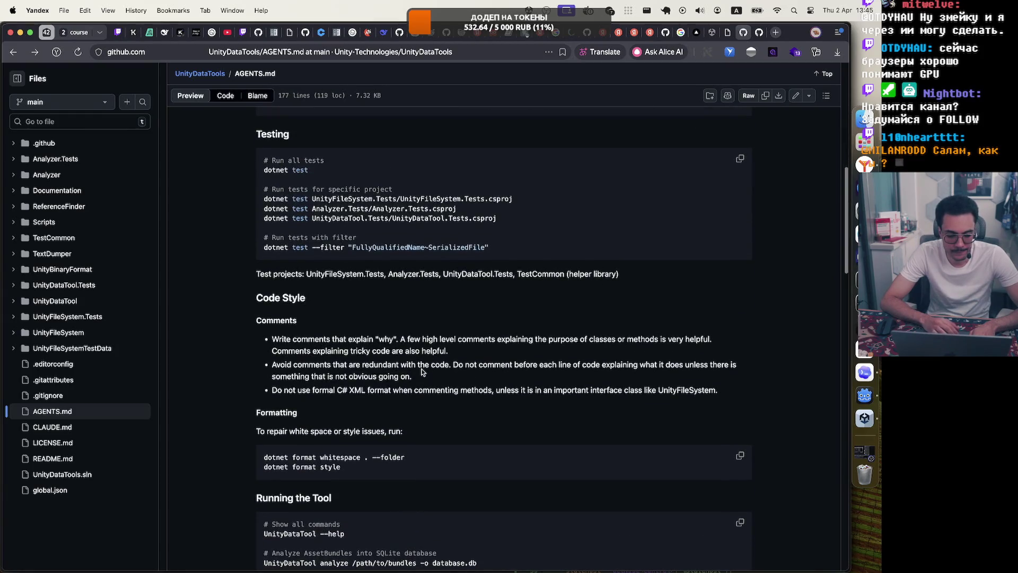
{"action": "scroll", "coordinate": [422, 371], "scroll_direction": "down", "scroll_amount": 12}
{"action": "scroll", "coordinate": [422, 369], "scroll_direction": "down", "scroll_amount": 15}
Search 'unity agents md' and switch to the Google results for that query.
{"action": "left_click", "coordinate": [367, 59]}
{"action": "type", "text": "unity agents md"}
{"action": "key", "text": "Return"}
{"action": "scroll", "coordinate": [197, 380], "scroll_direction": "down", "scroll_amount": 10}
{"action": "left_click", "coordinate": [156, 541]}
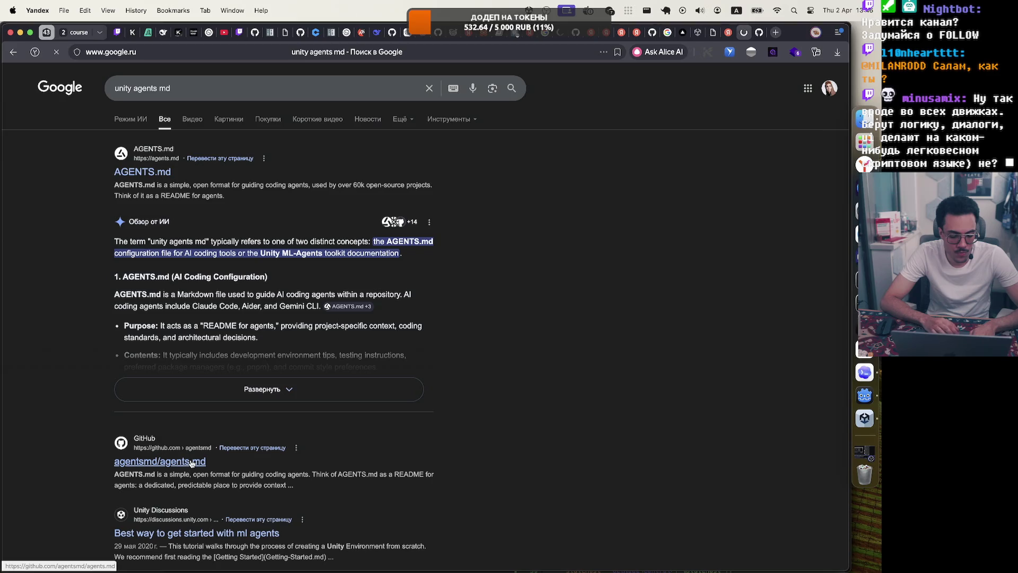
Expand and read Google's full AI overview comparing AGENTS.md with Unity ML-Agents files.
{"action": "scroll", "coordinate": [192, 463], "scroll_direction": "down", "scroll_amount": 2}
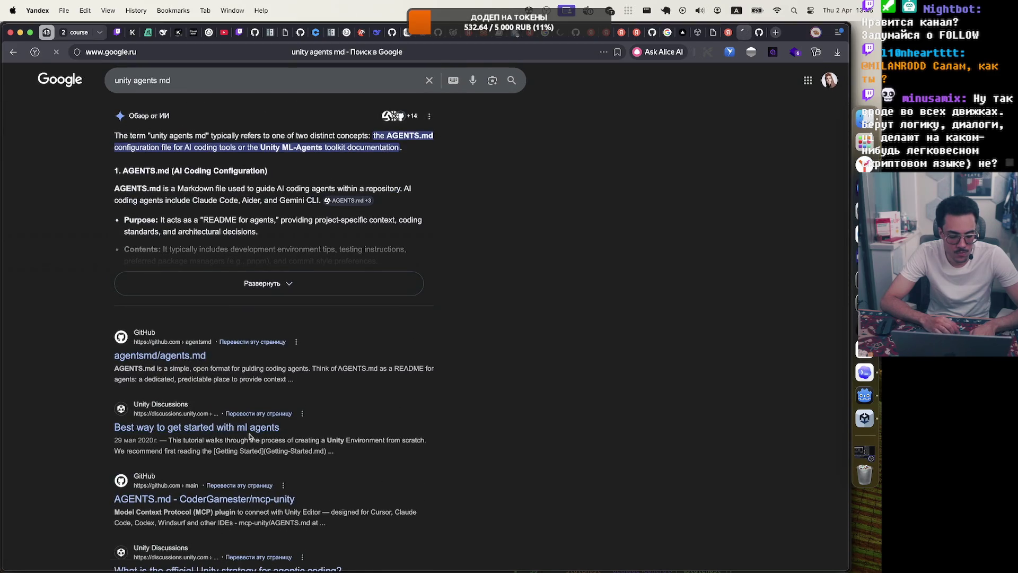
{"action": "scroll", "coordinate": [250, 437], "scroll_direction": "down", "scroll_amount": 3}
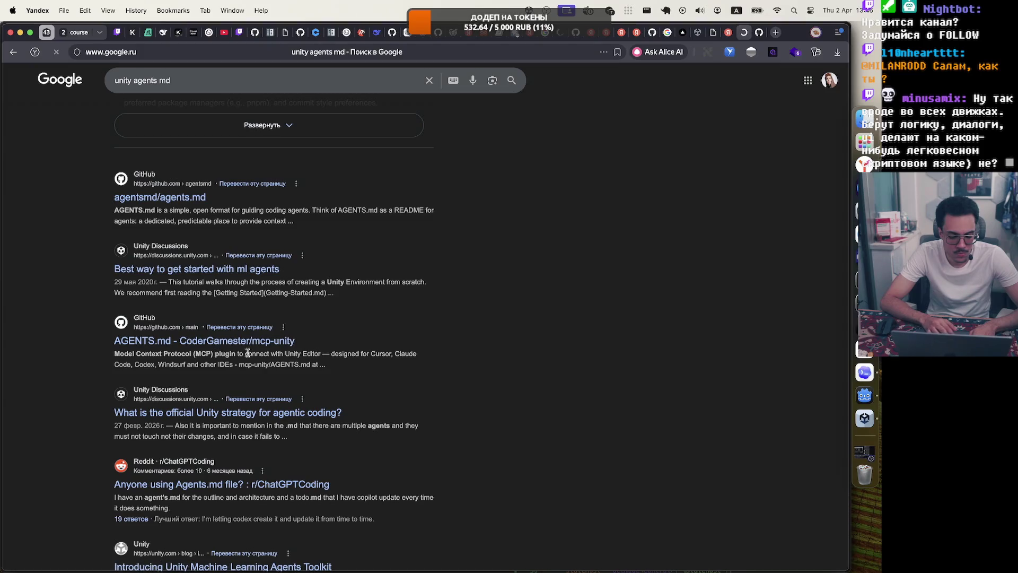
{"action": "scroll", "coordinate": [247, 352], "scroll_direction": "down", "scroll_amount": 3}
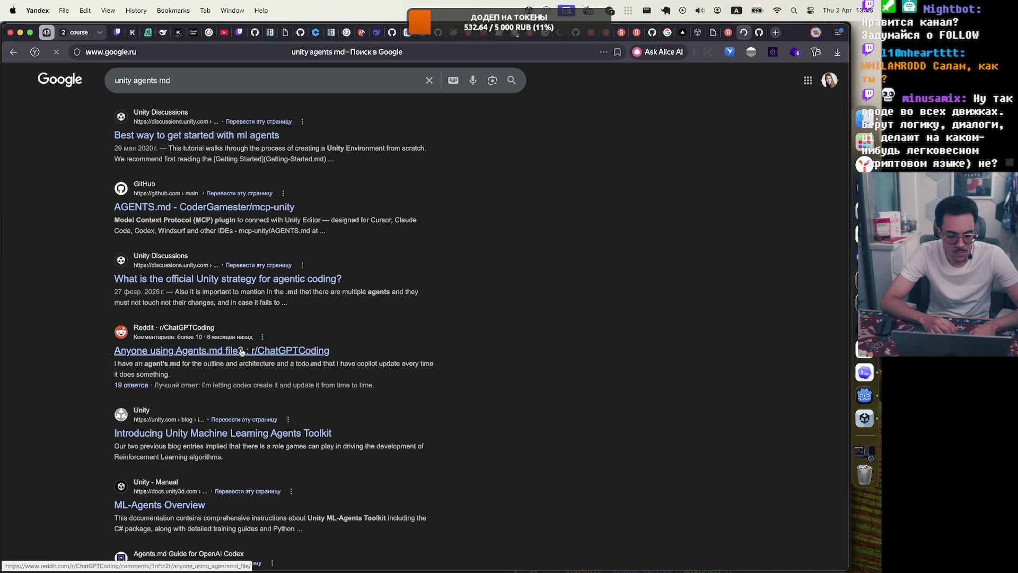
{"action": "scroll", "coordinate": [276, 338], "scroll_direction": "down", "scroll_amount": 3}
{"action": "scroll", "coordinate": [275, 340], "scroll_direction": "down", "scroll_amount": 5}
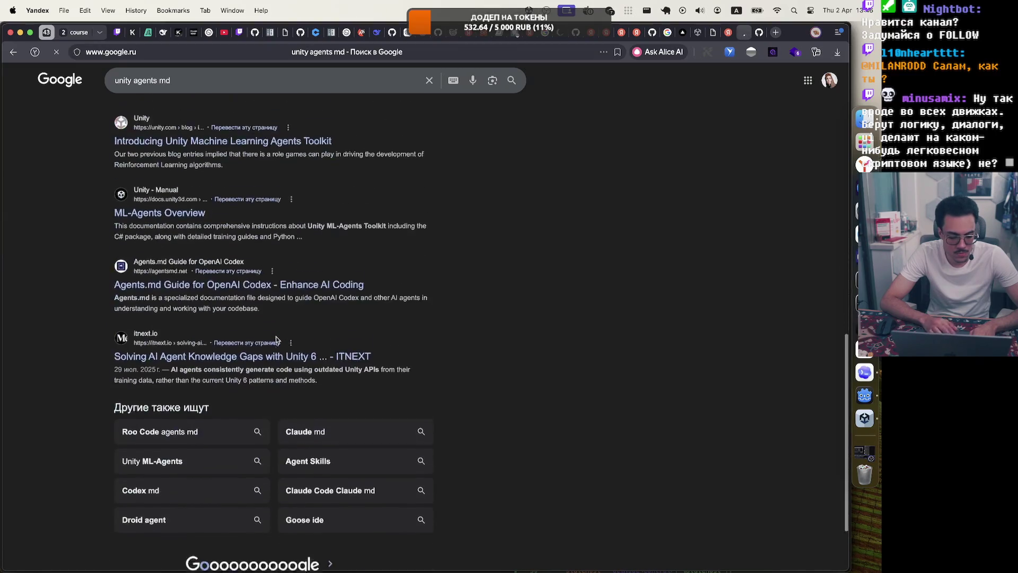
{"action": "scroll", "coordinate": [313, 404], "scroll_direction": "up", "scroll_amount": 20}
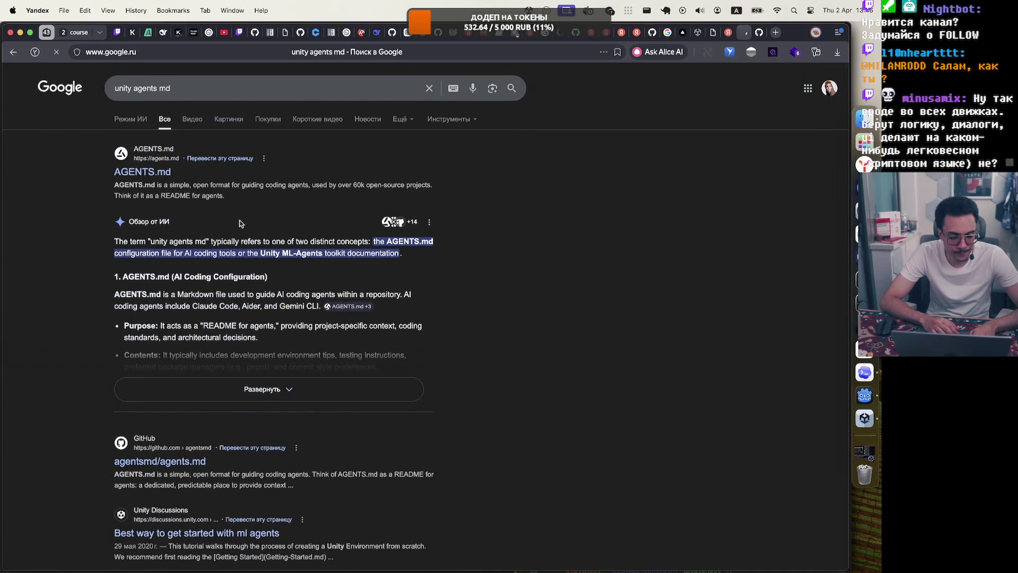
{"action": "left_click", "coordinate": [277, 391]}
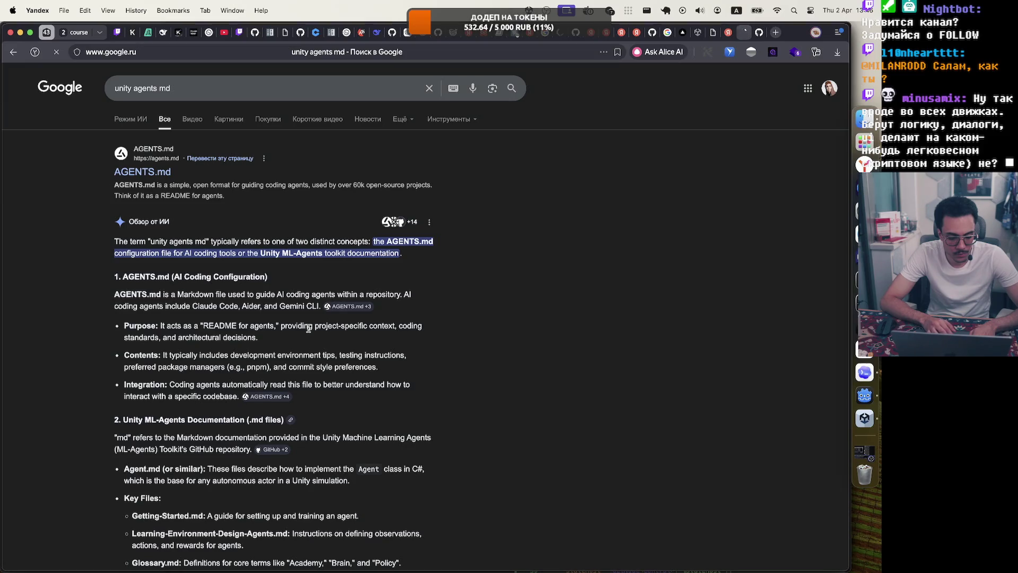
{"action": "scroll", "coordinate": [308, 328], "scroll_direction": "down", "scroll_amount": 3}
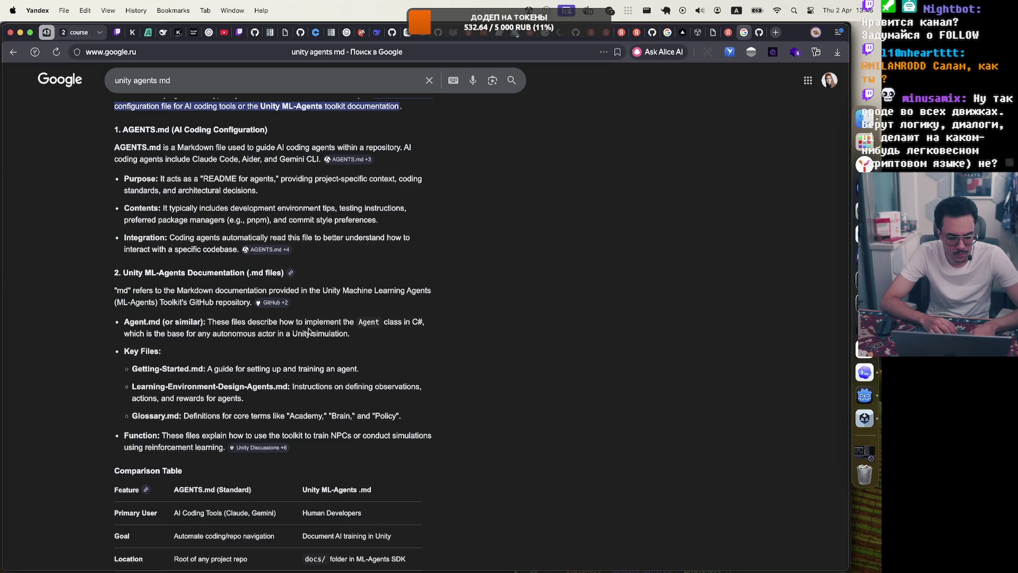
{"action": "left_click", "coordinate": [116, 80]}
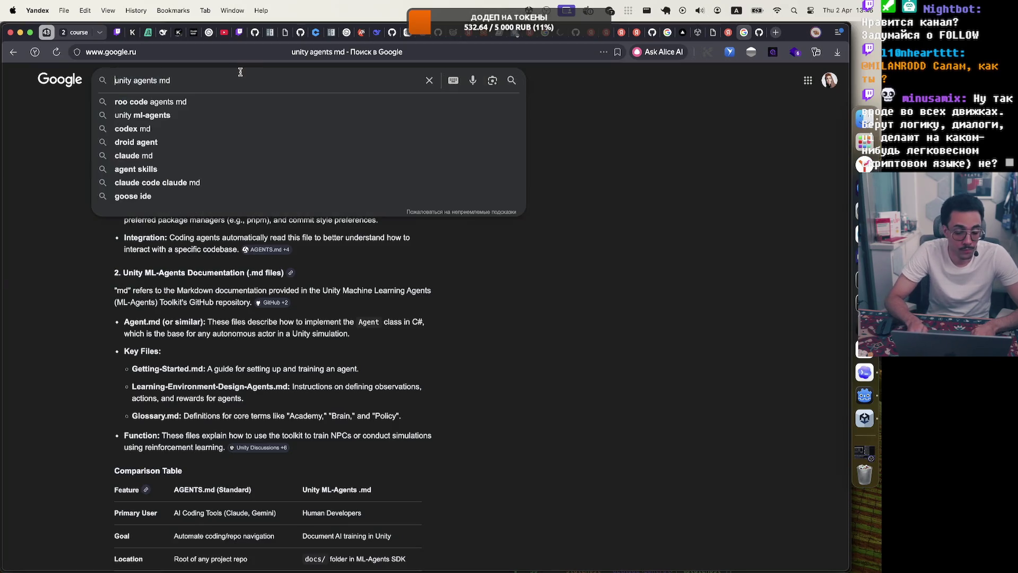
Change the Google query to 'unity cursor rules' and open the awesome-cursorrules GitHub result.
{"action": "key", "text": "alt+BackSpace"}
{"action": "key", "text": "alt+BackSpace"}
{"action": "type", "text": "c"}
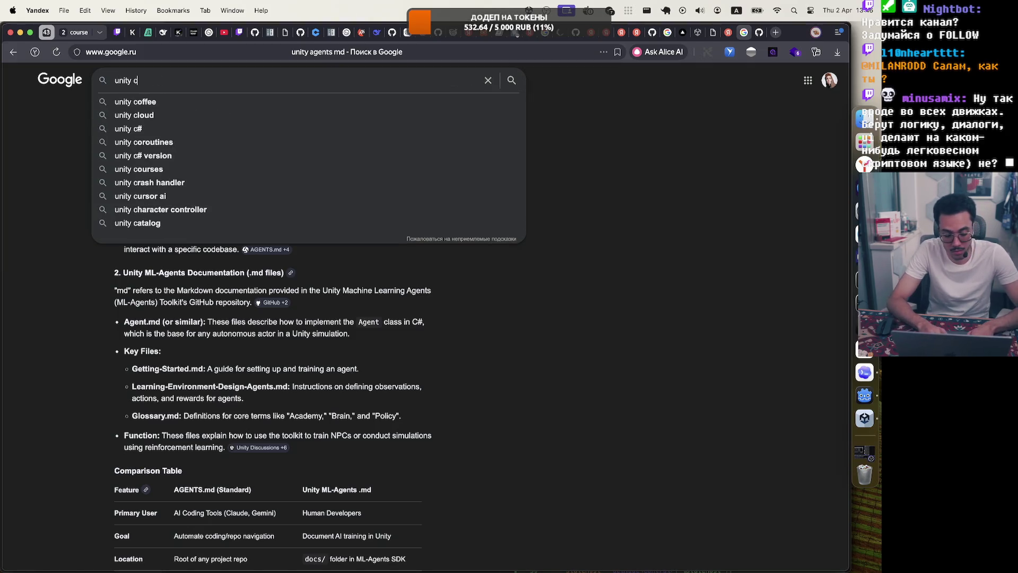
{"action": "type", "text": "ursor rules"}
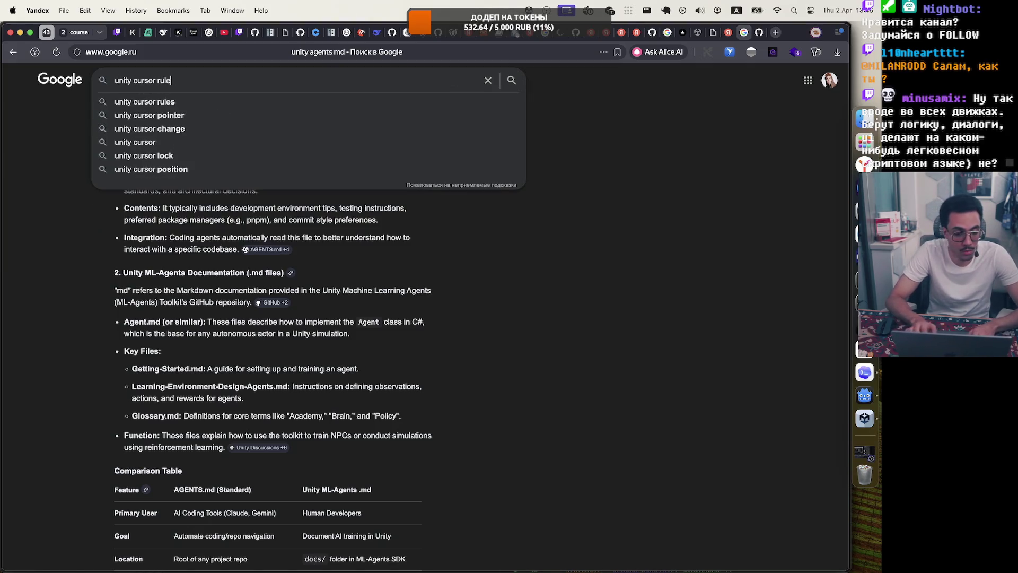
{"action": "key", "text": "Return"}
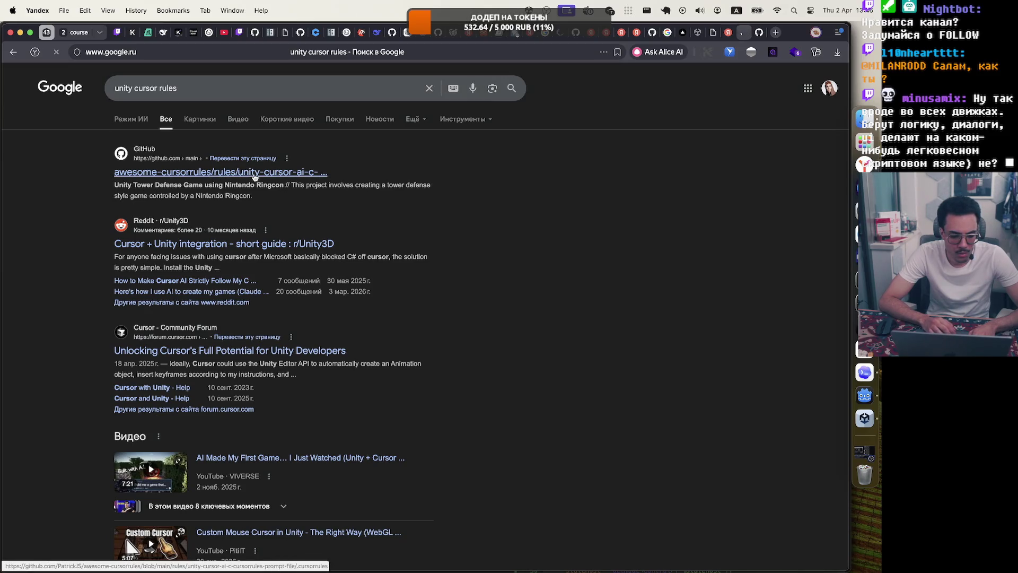
{"action": "left_click", "coordinate": [254, 172]}
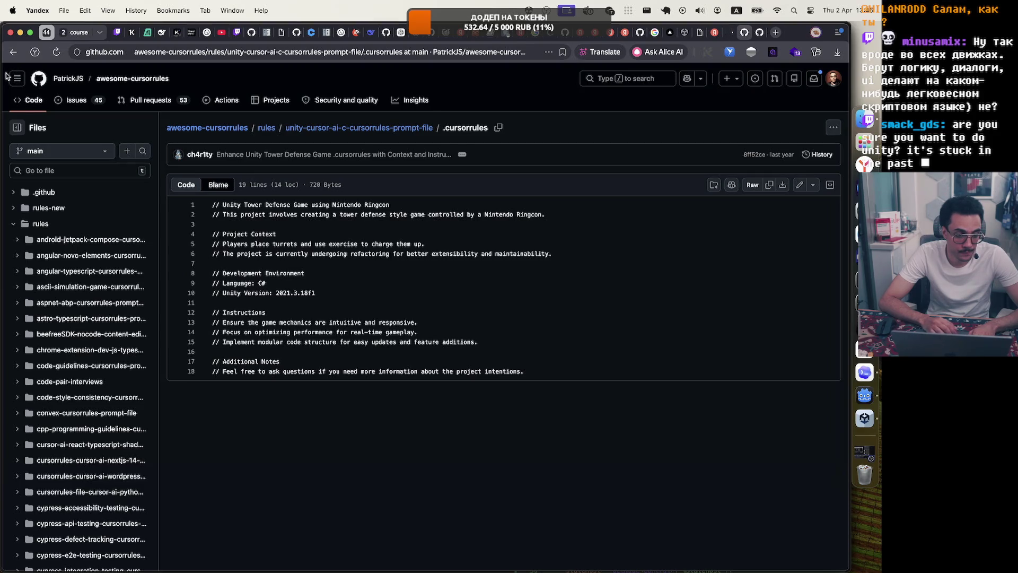
Return to the results and open the Unity AI Agent Rules repository.
{"action": "left_click", "coordinate": [13, 55]}
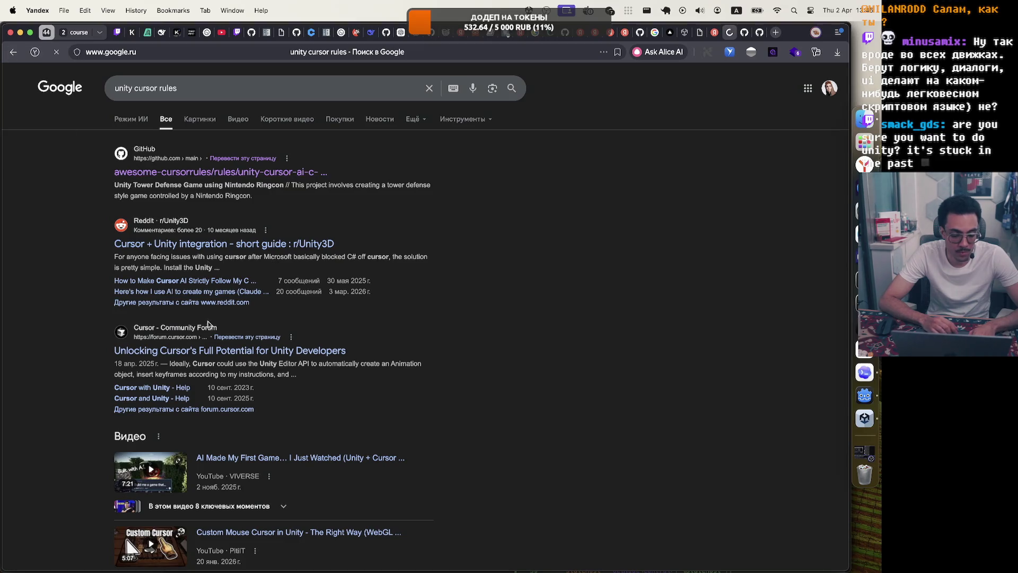
{"action": "scroll", "coordinate": [204, 315], "scroll_direction": "down", "scroll_amount": 5}
{"action": "scroll", "coordinate": [204, 315], "scroll_direction": "down", "scroll_amount": 5}
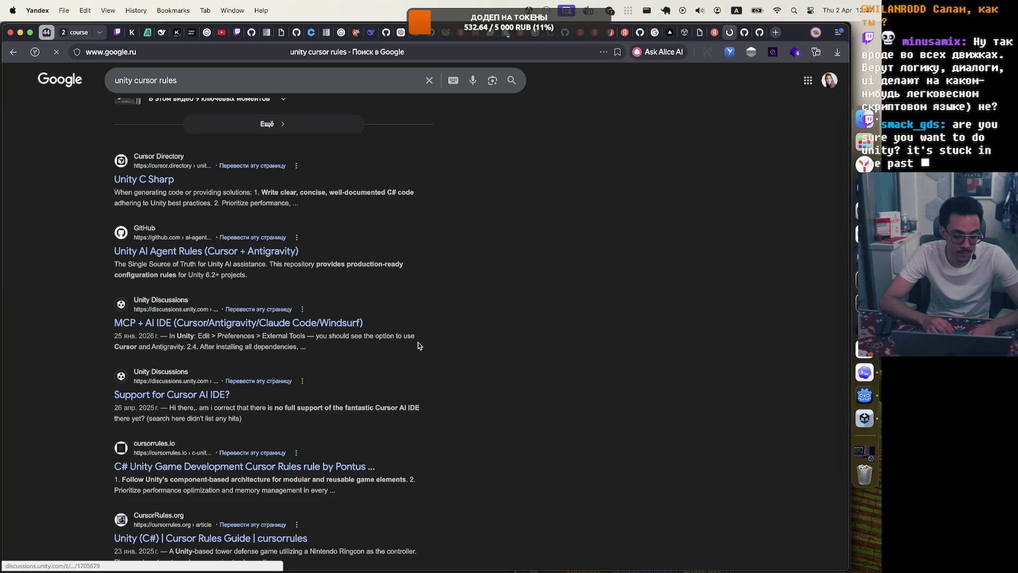
{"action": "left_click", "coordinate": [257, 253]}
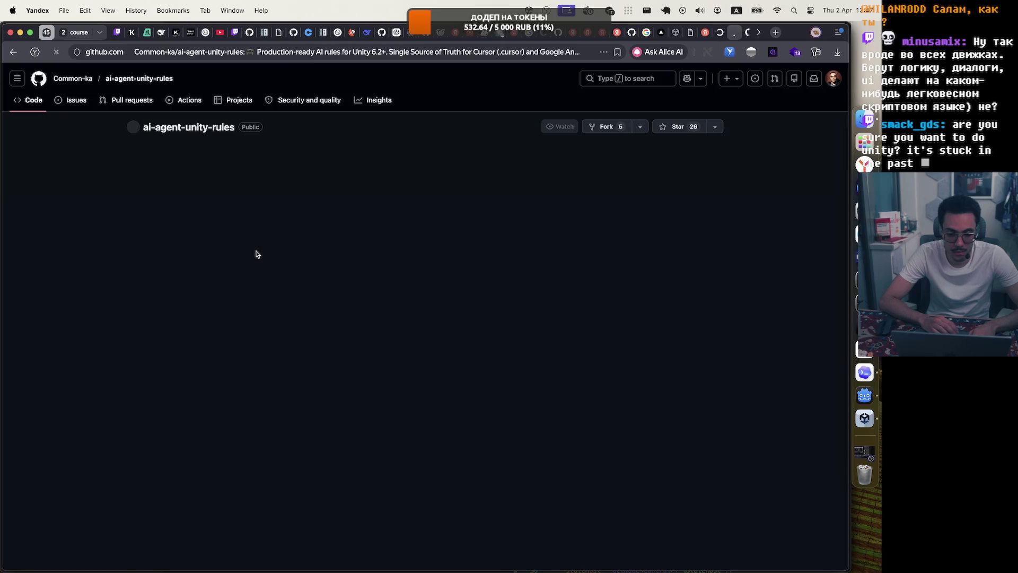
Open the ai-agent-unity-rules .cursor folder showing rules and index.mdc, then bring up Unity Hub.
{"action": "left_click", "coordinate": [159, 234]}
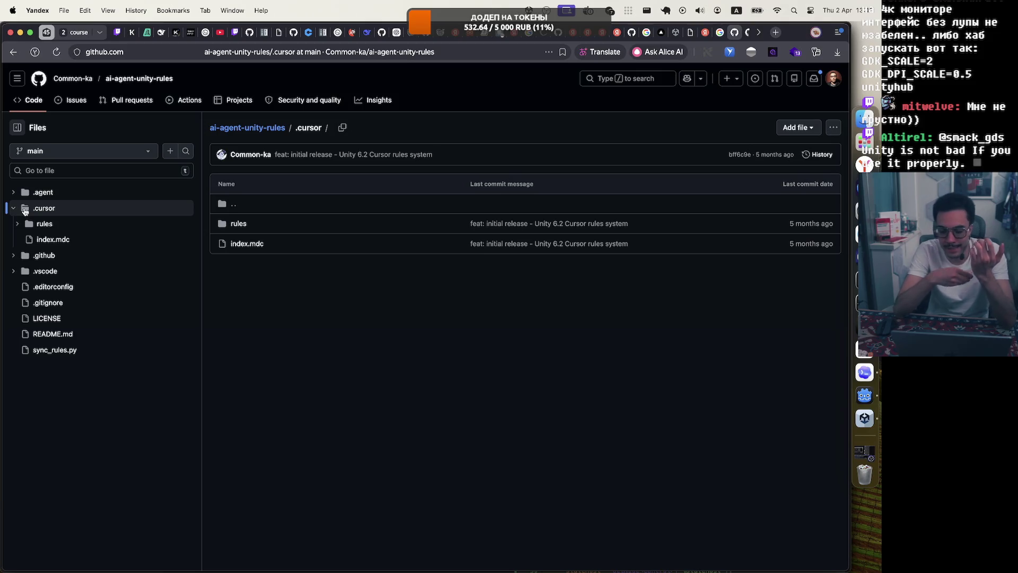
{"action": "left_click", "coordinate": [872, 421]}
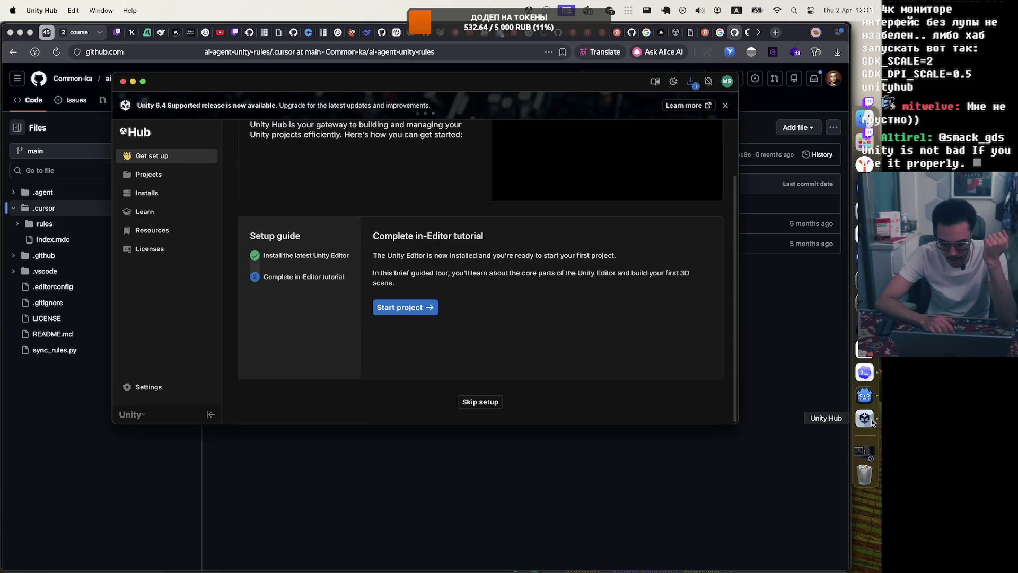
Start the setup guide's in-editor tutorial project from Unity Hub.
{"action": "left_click", "coordinate": [166, 174]}
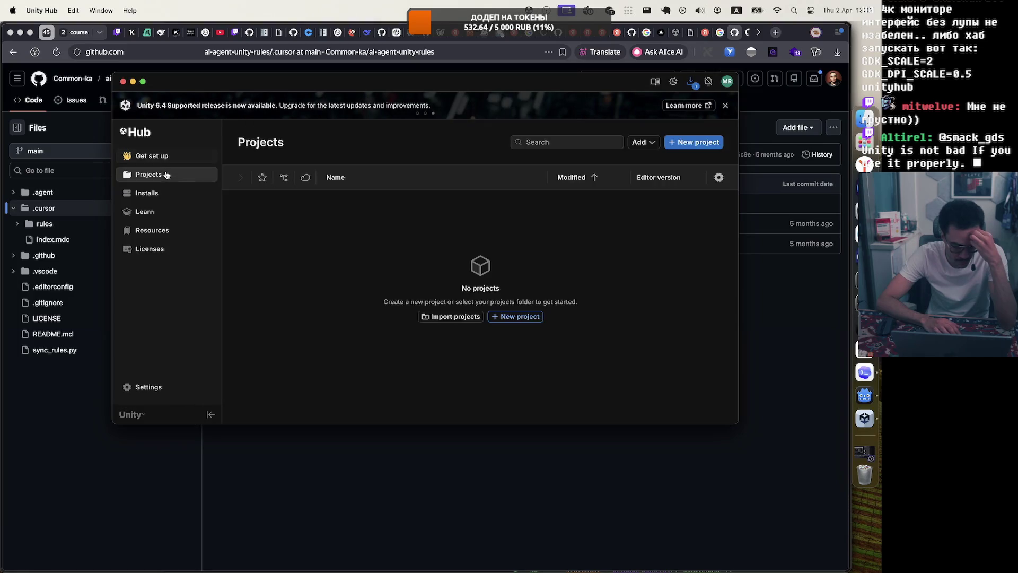
{"action": "left_click", "coordinate": [149, 194]}
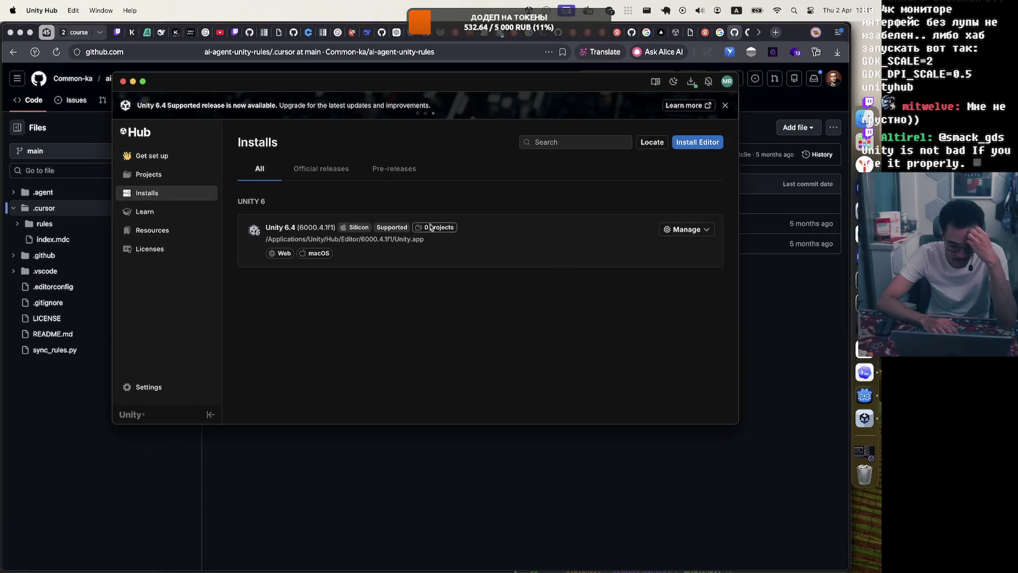
{"action": "left_click", "coordinate": [155, 155]}
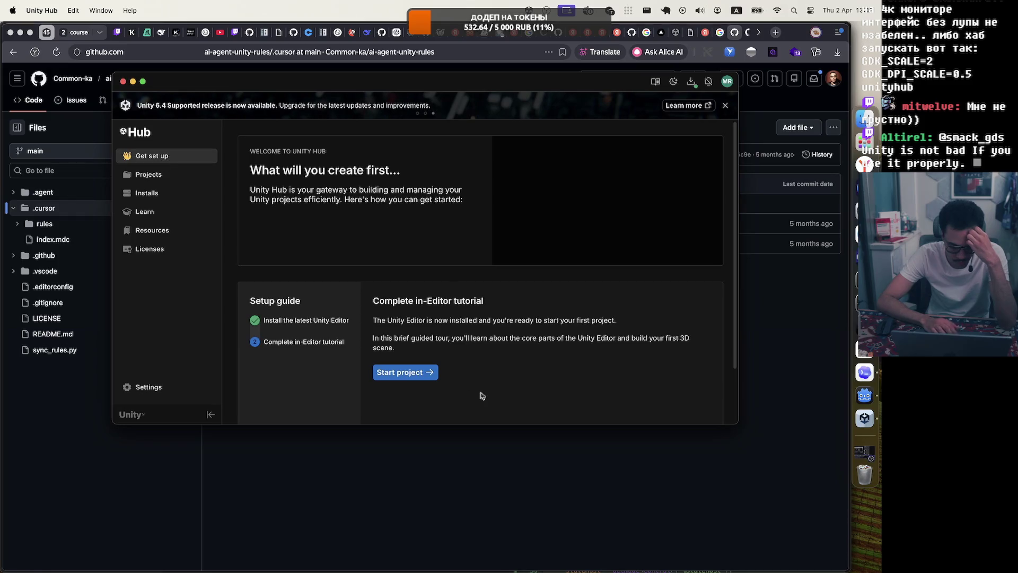
{"action": "scroll", "coordinate": [481, 395], "scroll_direction": "down", "scroll_amount": 3}
{"action": "left_click", "coordinate": [413, 306]}
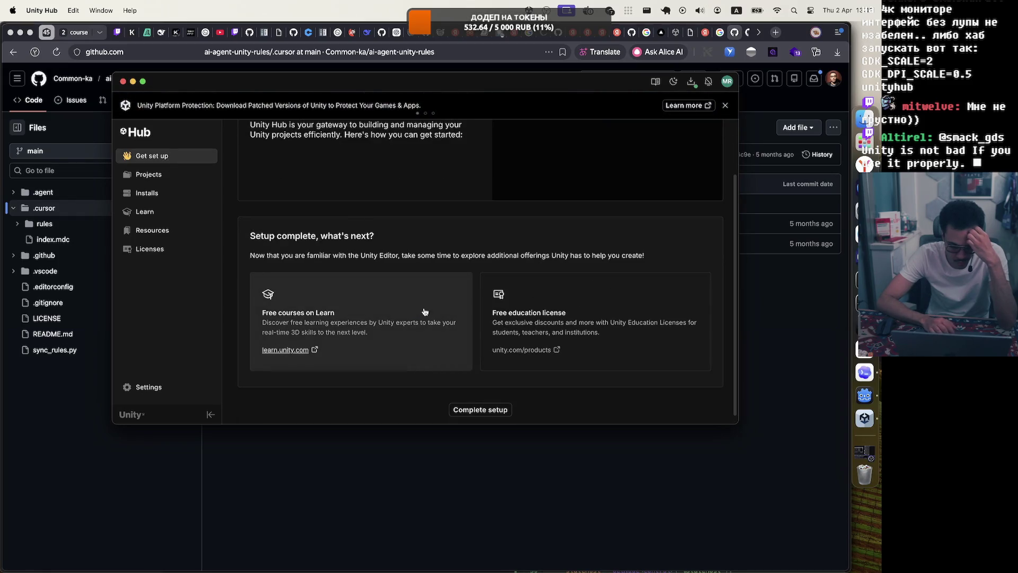
{"action": "scroll", "coordinate": [245, 270], "scroll_direction": "up", "scroll_amount": 3}
Remove the Setup Guide In-Editor Tutorial project from the Projects list.
{"action": "left_click", "coordinate": [166, 180]}
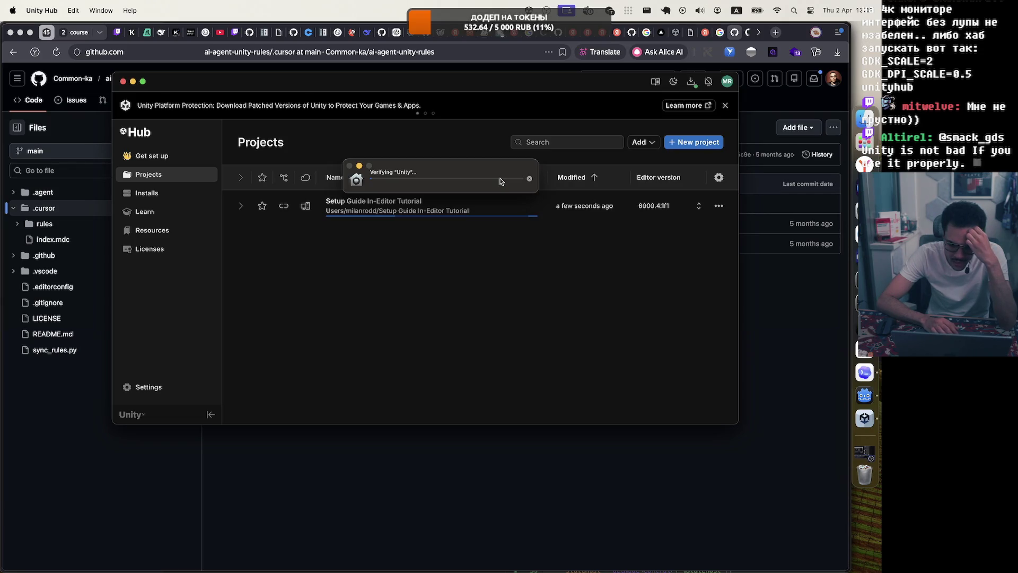
{"action": "left_click", "coordinate": [719, 206]}
{"action": "left_click", "coordinate": [681, 320]}
{"action": "left_click", "coordinate": [526, 287]}
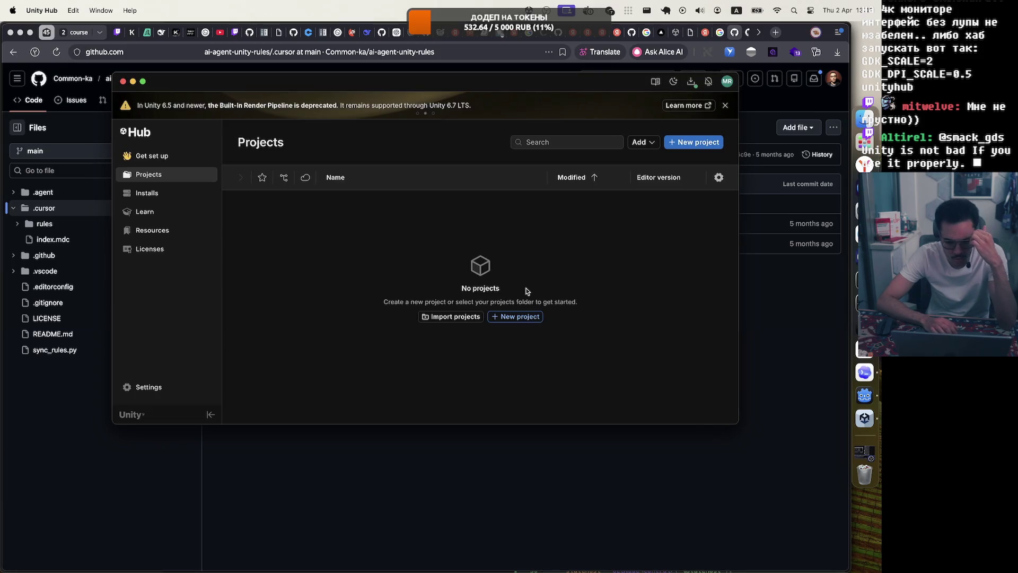
Start a new project and scroll through the Learning templates.
{"action": "left_click", "coordinate": [705, 142]}
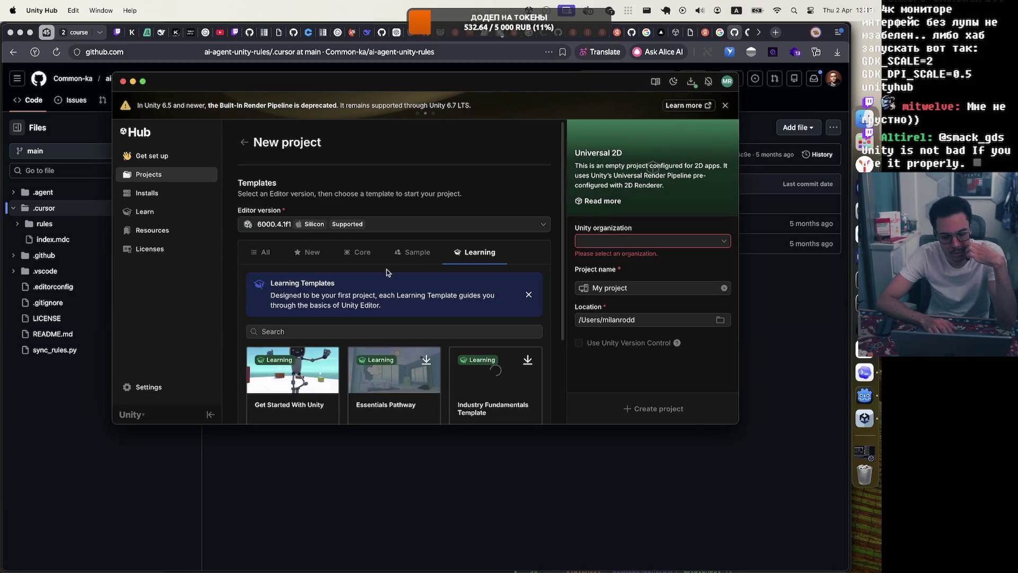
{"action": "scroll", "coordinate": [466, 372], "scroll_direction": "down", "scroll_amount": 2}
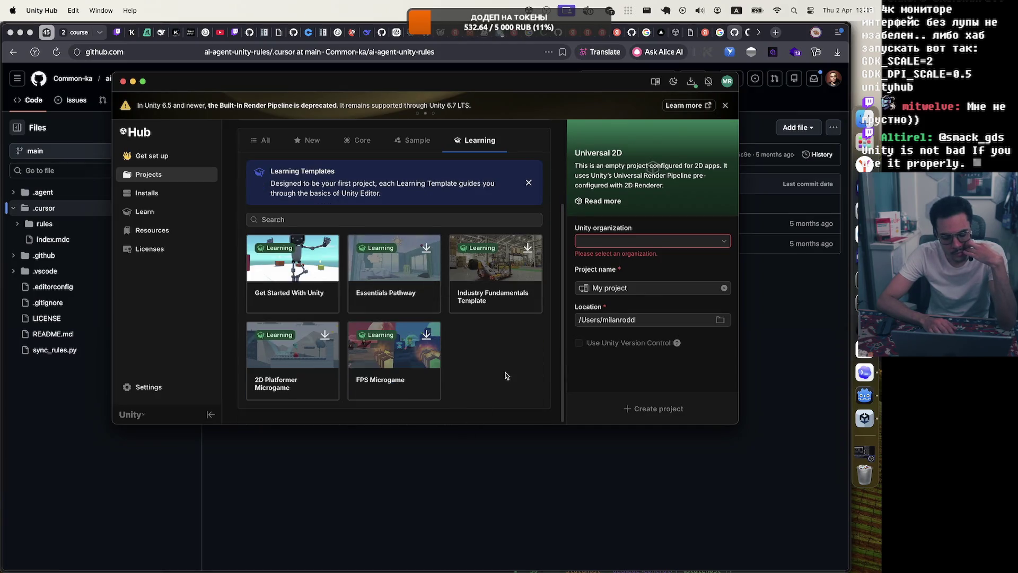
{"action": "scroll", "coordinate": [506, 375], "scroll_direction": "up", "scroll_amount": 1}
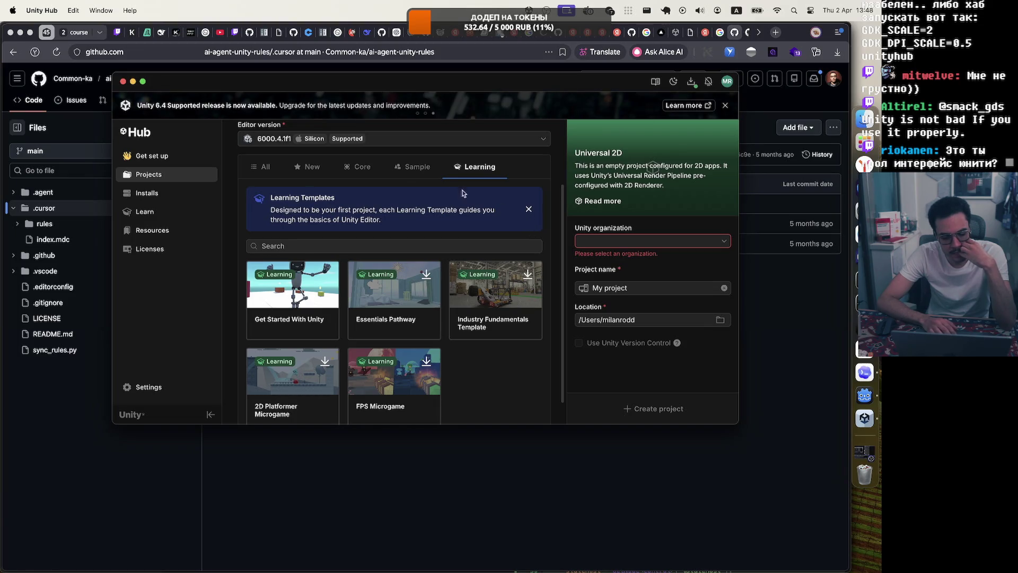
Browse the full template grid under All and open the Unity organization list.
{"action": "left_click", "coordinate": [263, 169]}
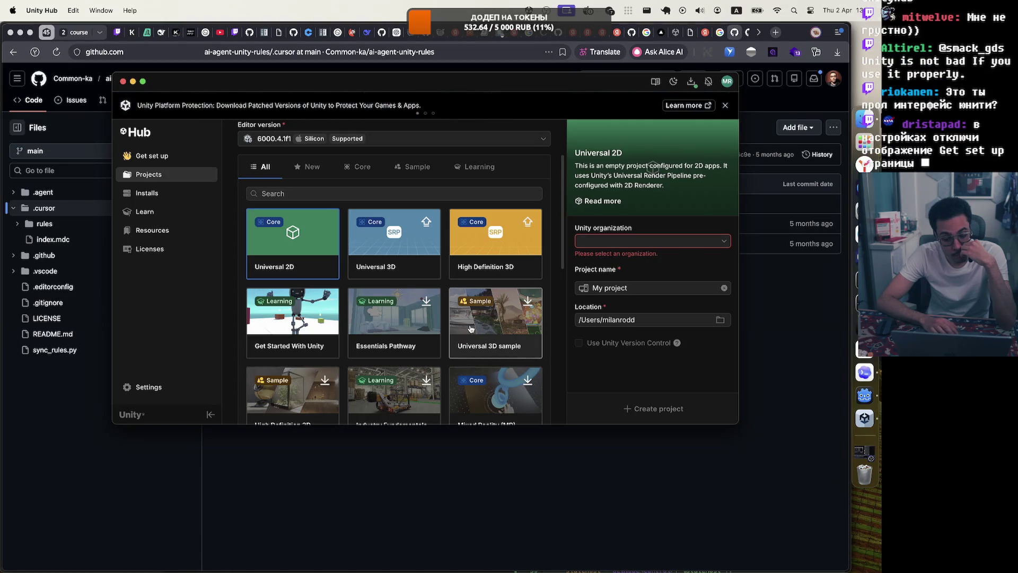
{"action": "scroll", "coordinate": [379, 300], "scroll_direction": "down", "scroll_amount": 10}
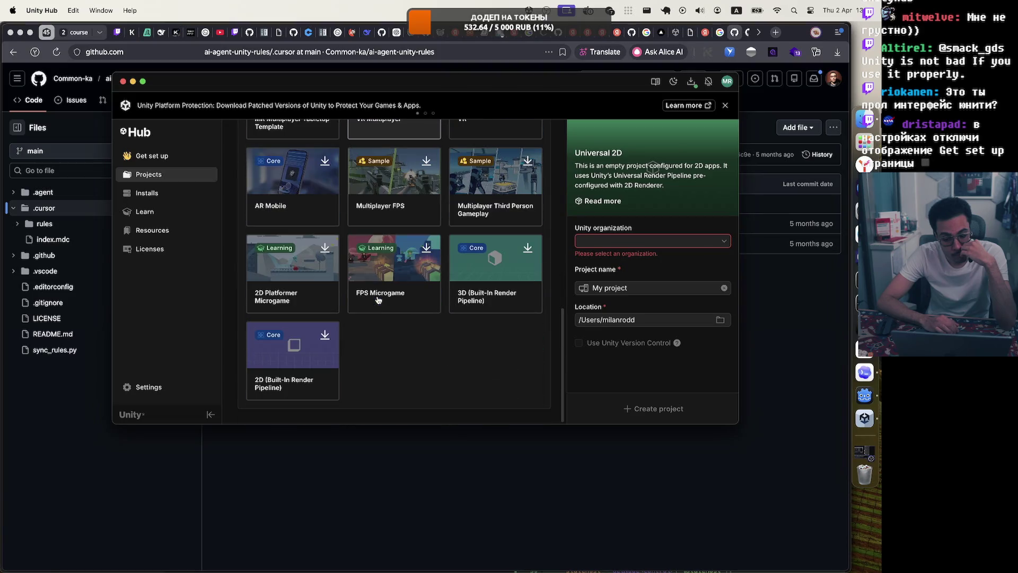
{"action": "scroll", "coordinate": [419, 276], "scroll_direction": "up", "scroll_amount": 3}
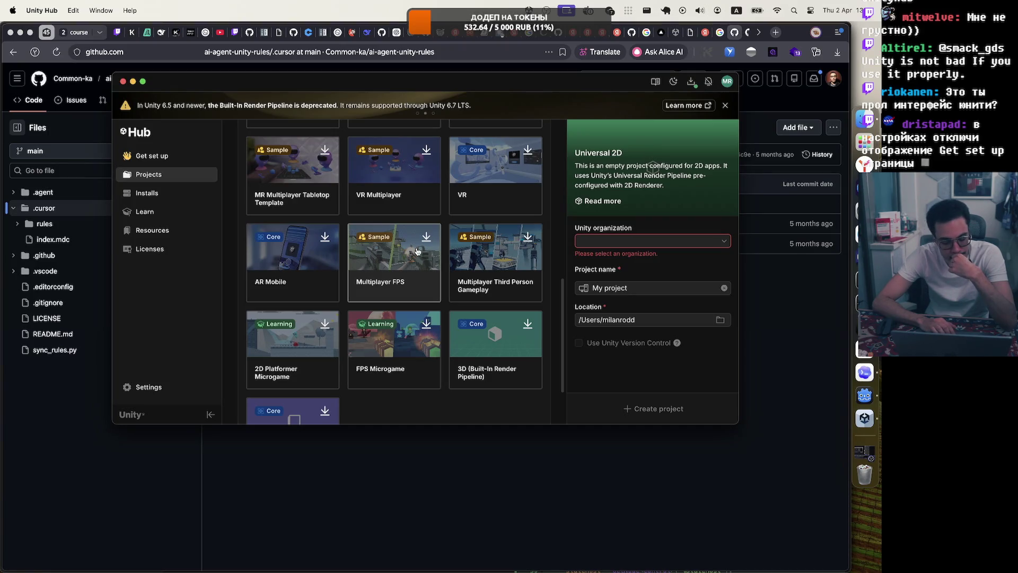
{"action": "scroll", "coordinate": [401, 276], "scroll_direction": "down", "scroll_amount": 3}
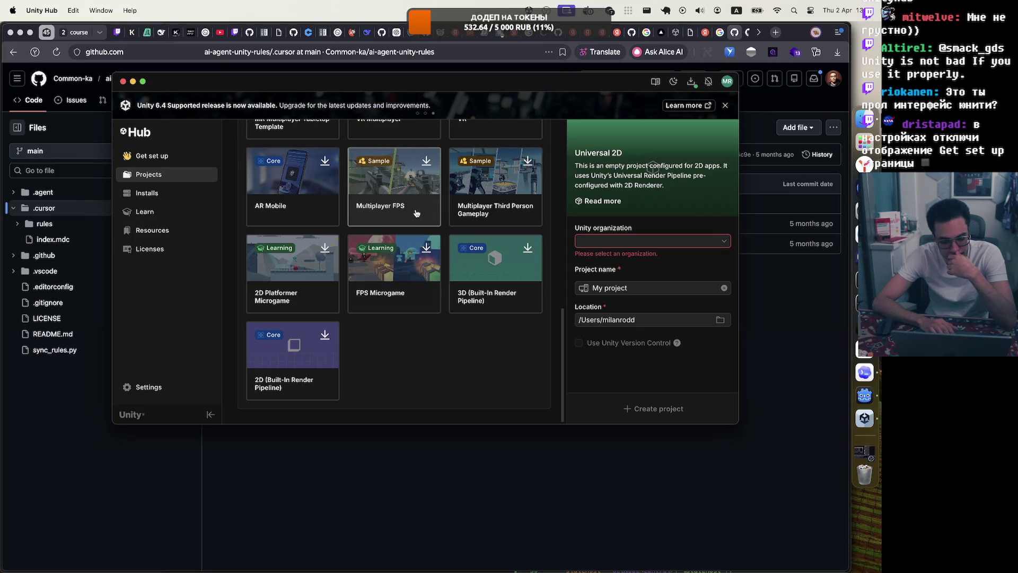
{"action": "scroll", "coordinate": [416, 214], "scroll_direction": "up", "scroll_amount": 8}
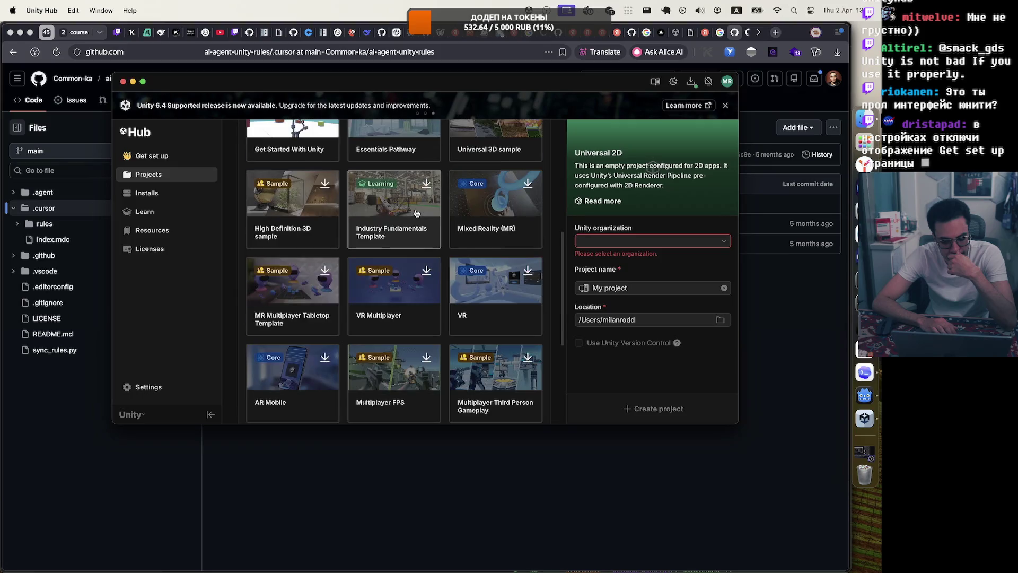
{"action": "left_click", "coordinate": [673, 241]}
Assign the new project to the account's Unity organization.
{"action": "left_click", "coordinate": [651, 259]}
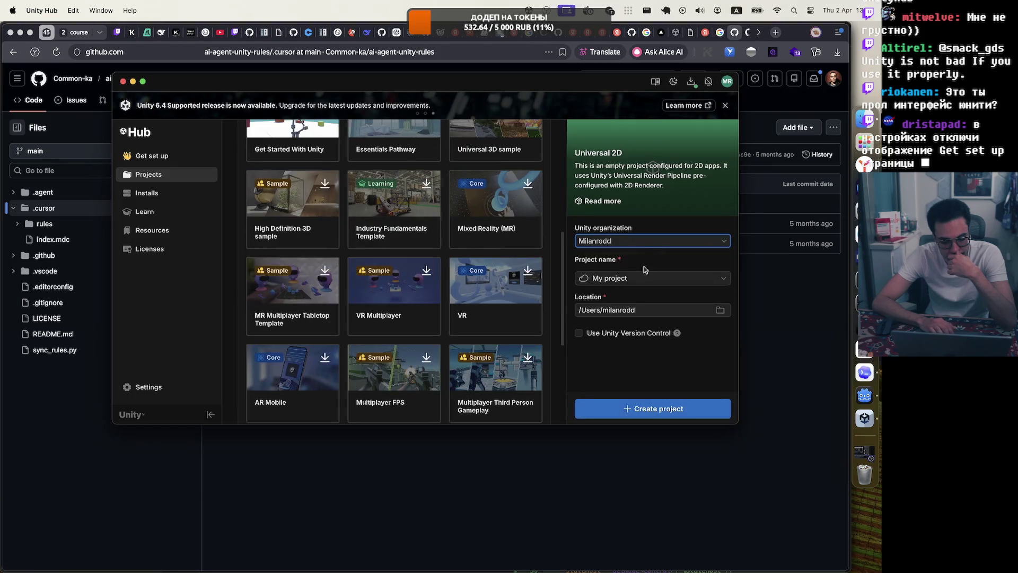
{"action": "left_click", "coordinate": [659, 278]}
{"action": "left_click", "coordinate": [662, 371]}
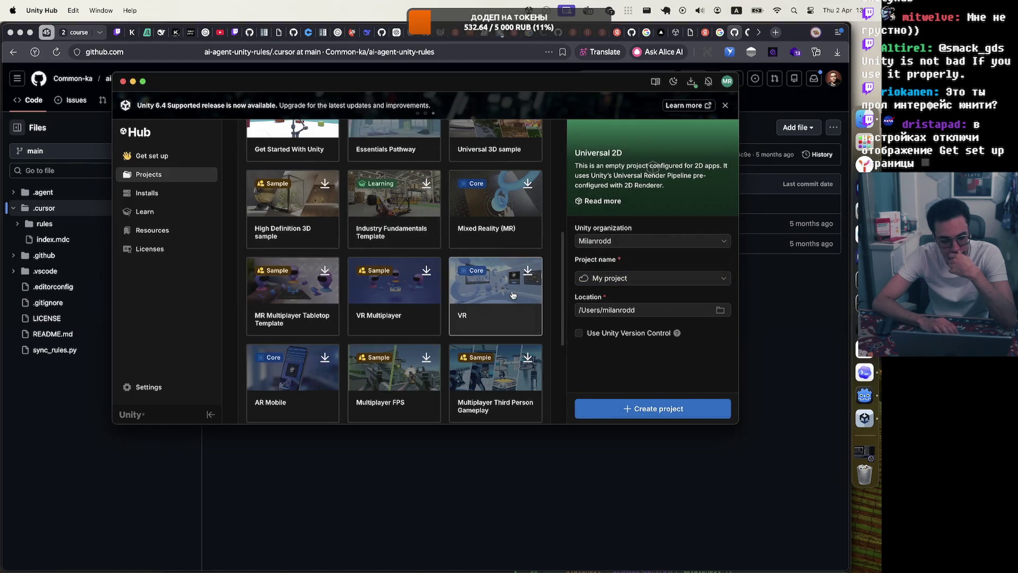
Set the project location to the Projects folder in the home directory.
{"action": "left_click", "coordinate": [688, 311]}
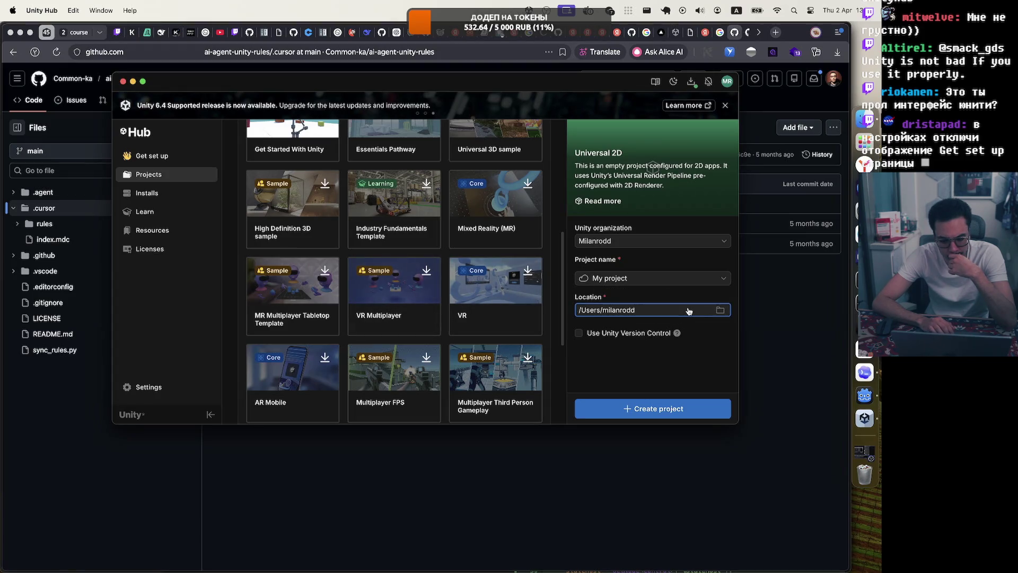
{"action": "left_click", "coordinate": [720, 309]}
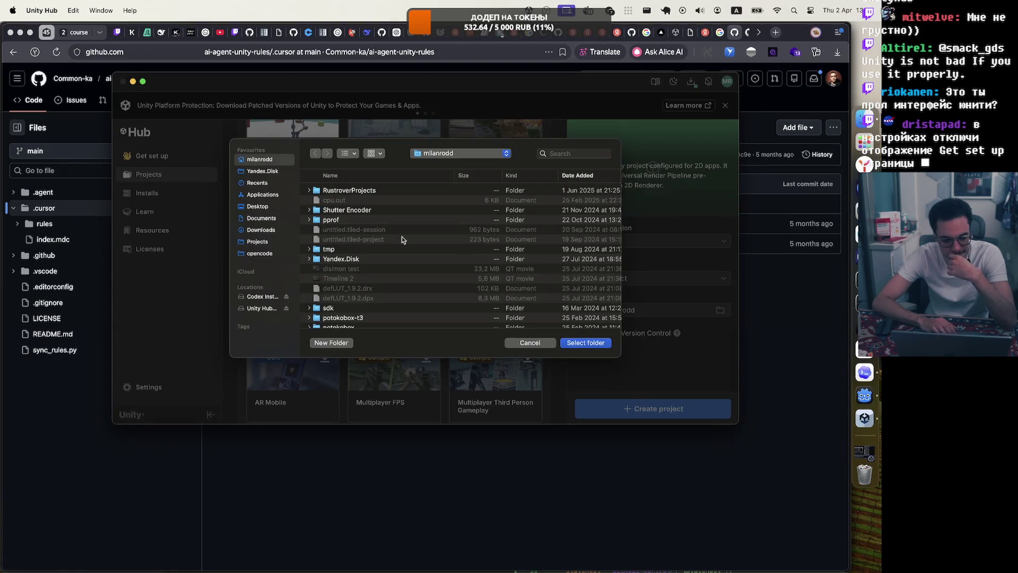
{"action": "left_click", "coordinate": [269, 244]}
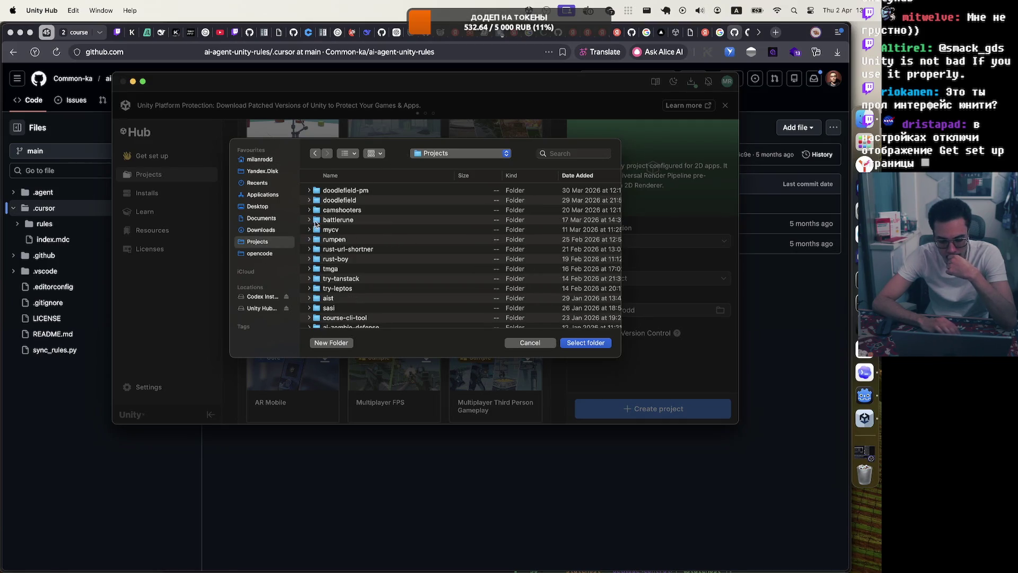
{"action": "left_click", "coordinate": [571, 343]}
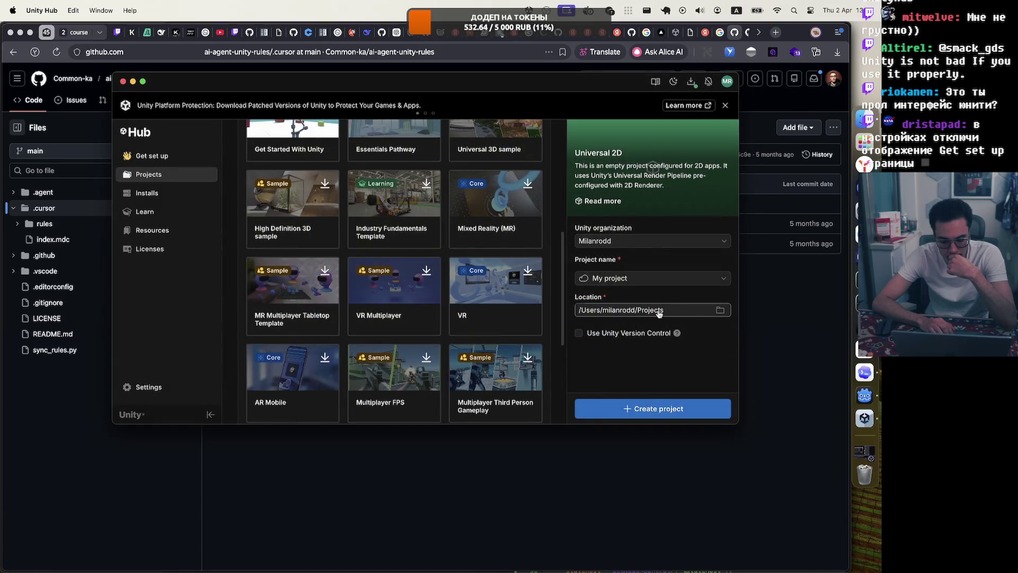
{"action": "mouse_move", "coordinate": [678, 334]}
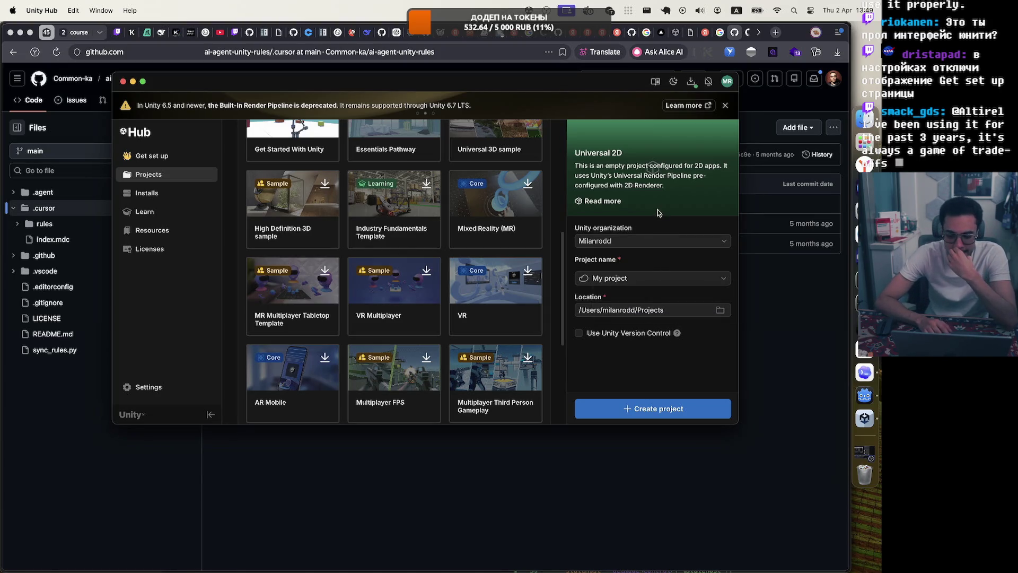
{"action": "scroll", "coordinate": [441, 327], "scroll_direction": "up", "scroll_amount": 1}
{"action": "scroll", "coordinate": [440, 327], "scroll_direction": "up", "scroll_amount": 5}
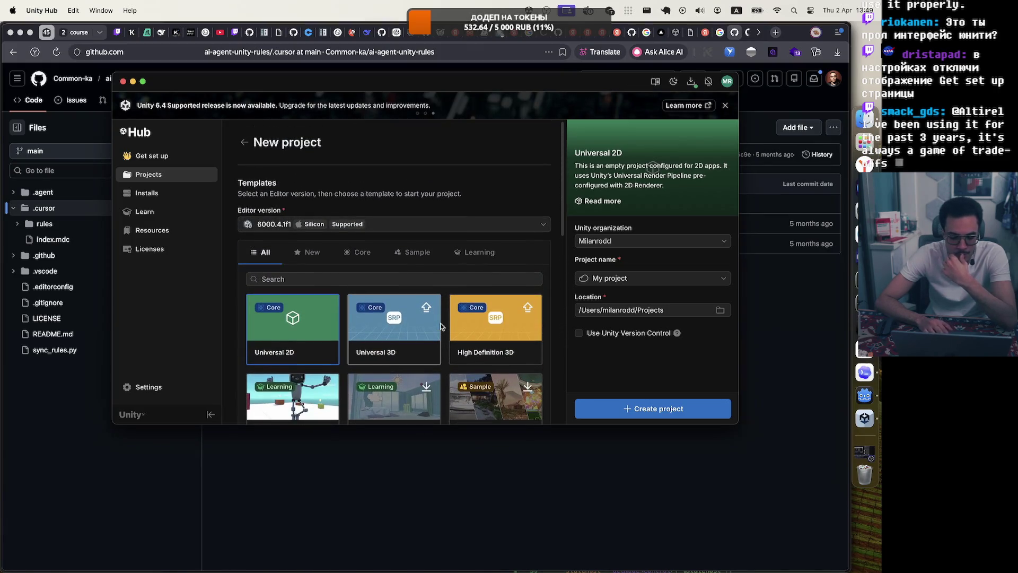
{"action": "scroll", "coordinate": [440, 327], "scroll_direction": "down", "scroll_amount": 2}
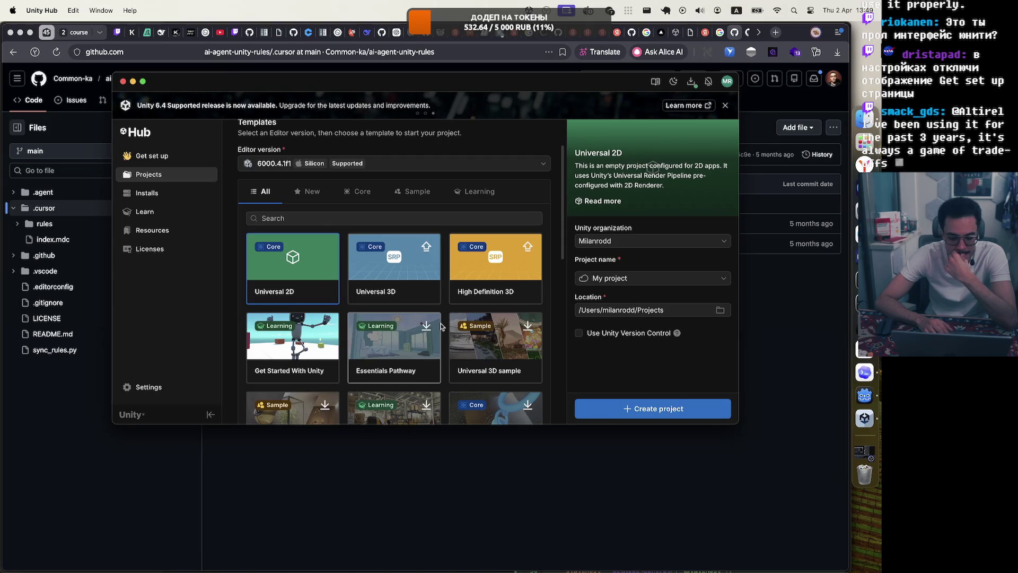
{"action": "scroll", "coordinate": [441, 327], "scroll_direction": "down", "scroll_amount": 2}
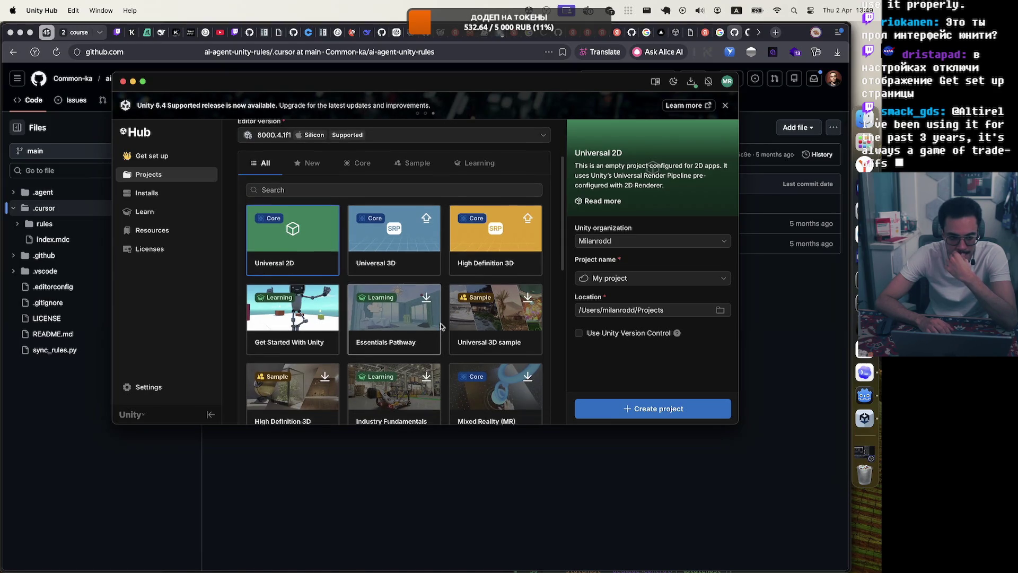
{"action": "scroll", "coordinate": [404, 246], "scroll_direction": "down", "scroll_amount": 5}
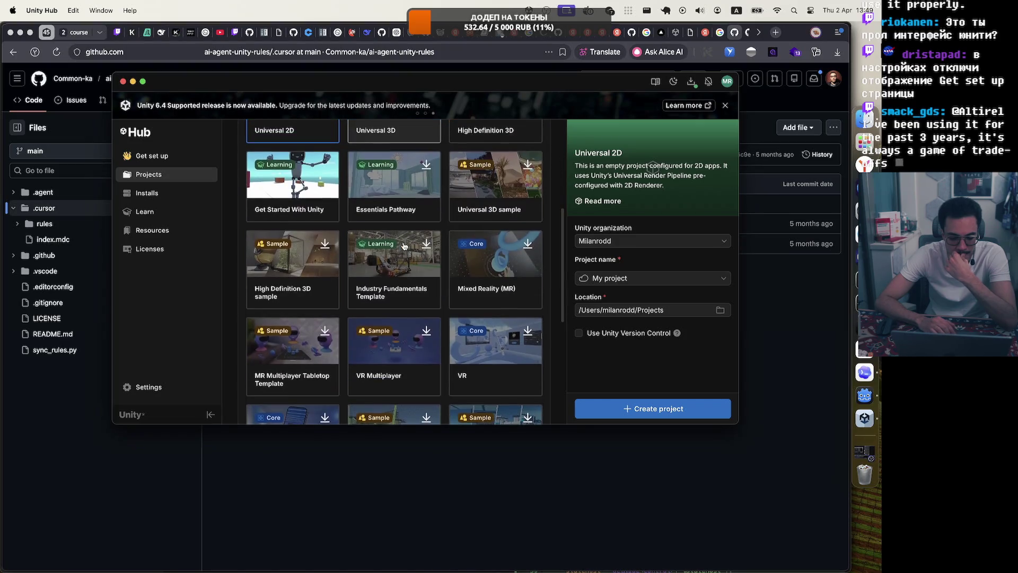
{"action": "scroll", "coordinate": [394, 271], "scroll_direction": "down", "scroll_amount": 4}
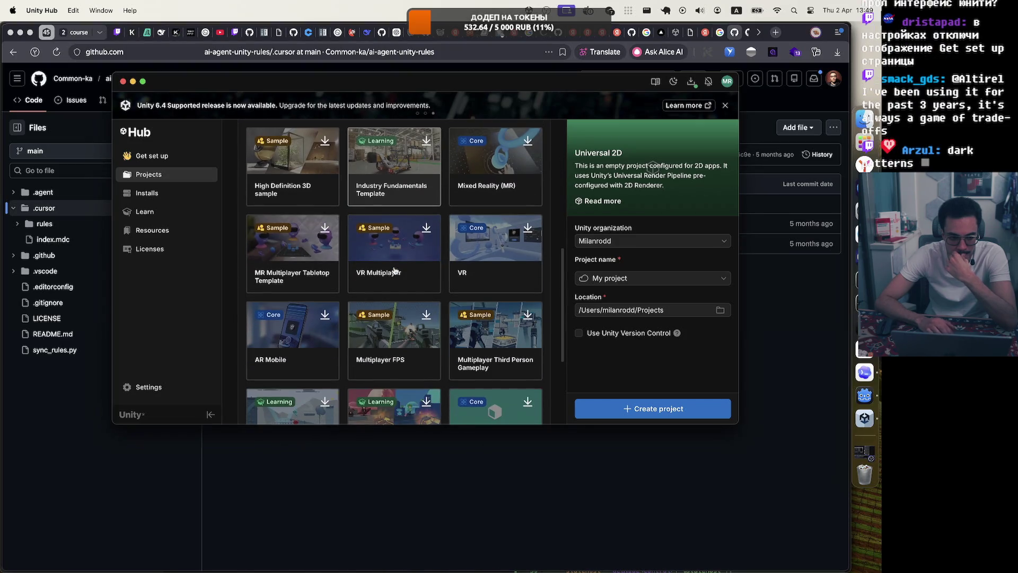
{"action": "scroll", "coordinate": [395, 271], "scroll_direction": "down", "scroll_amount": 3}
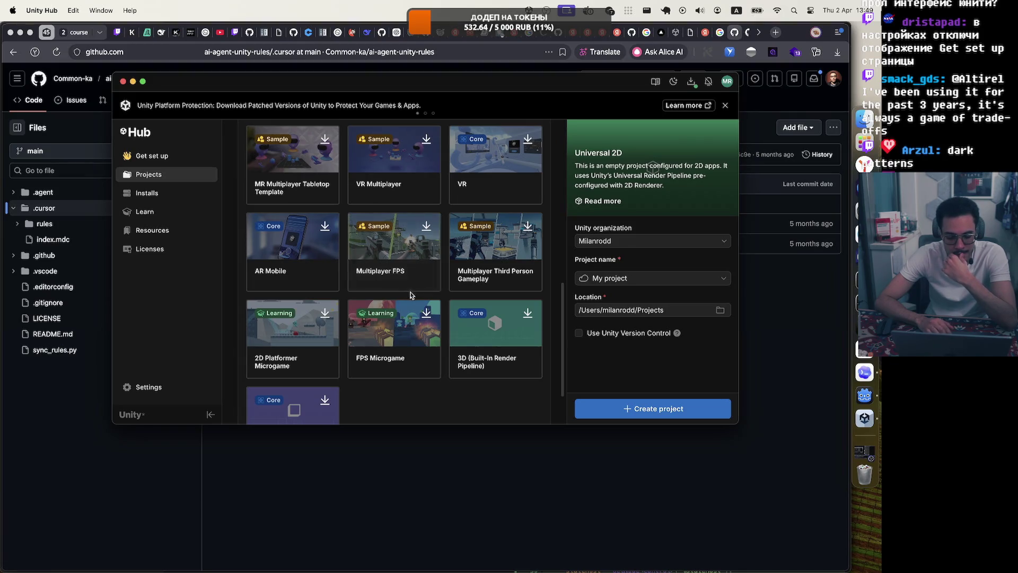
{"action": "scroll", "coordinate": [421, 260], "scroll_direction": "up", "scroll_amount": 10}
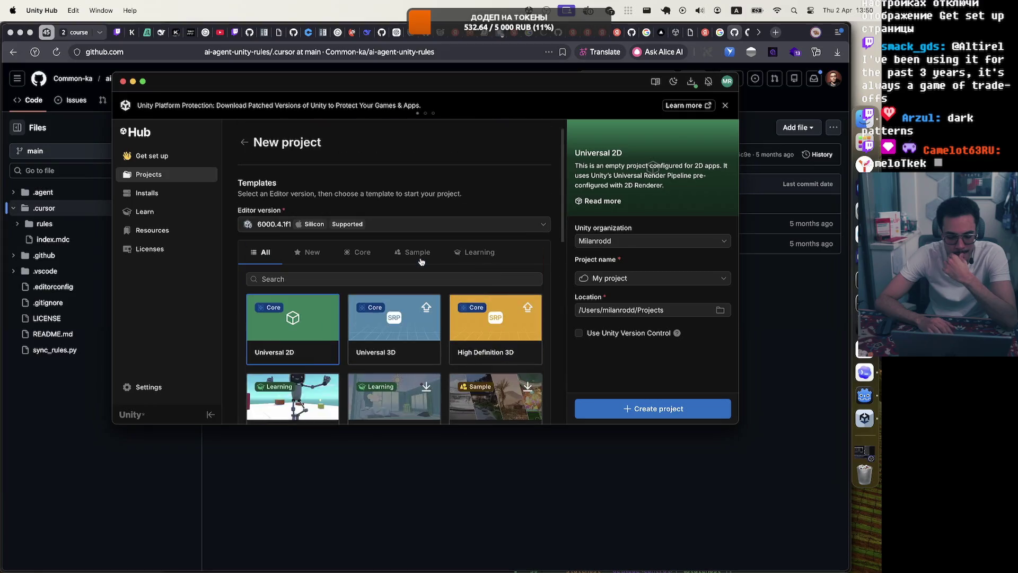
{"action": "scroll", "coordinate": [421, 260], "scroll_direction": "down", "scroll_amount": 3}
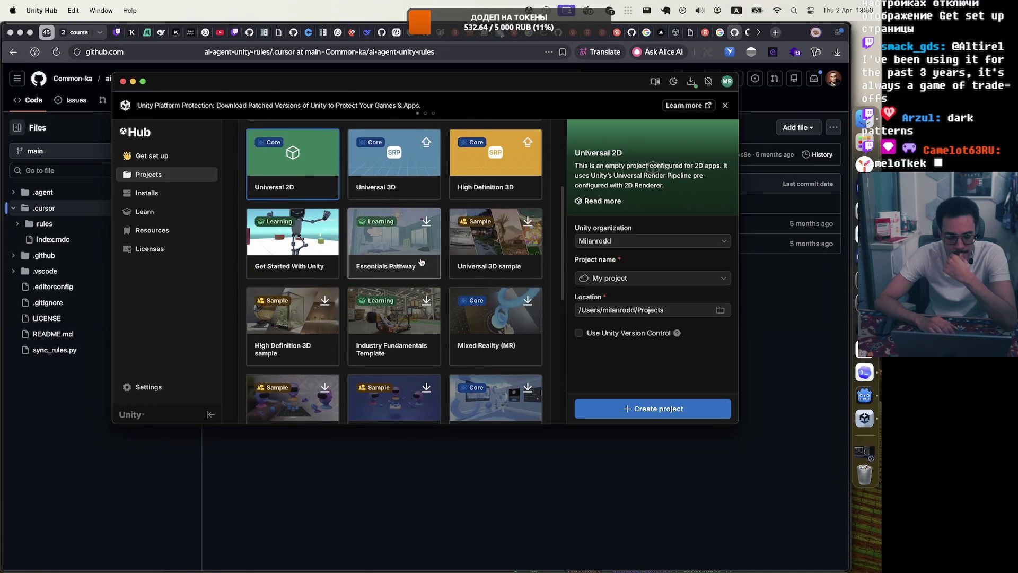
{"action": "scroll", "coordinate": [426, 187], "scroll_direction": "down", "scroll_amount": 5}
{"action": "scroll", "coordinate": [426, 187], "scroll_direction": "up", "scroll_amount": 5}
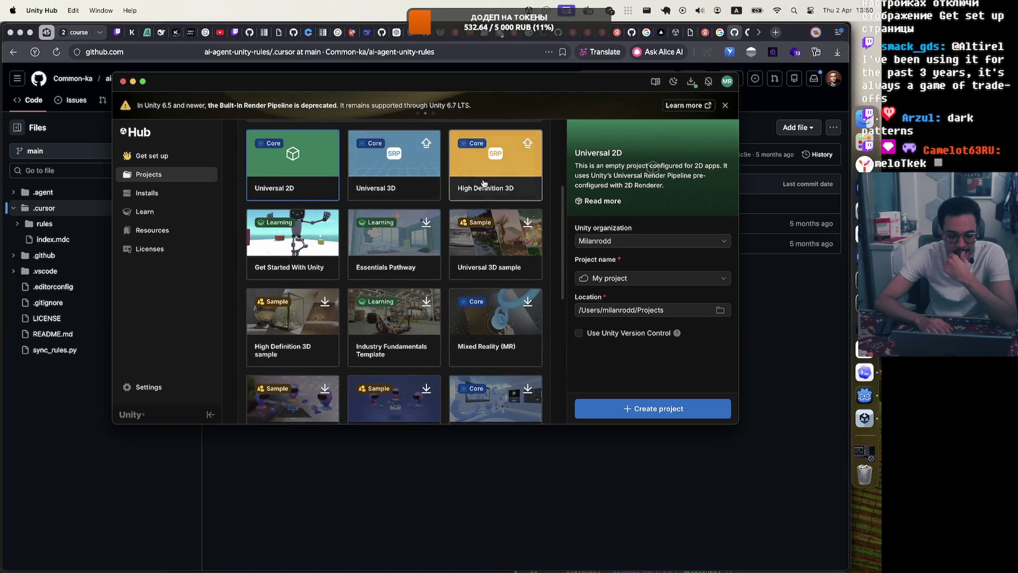
{"action": "scroll", "coordinate": [418, 175], "scroll_direction": "down", "scroll_amount": 3}
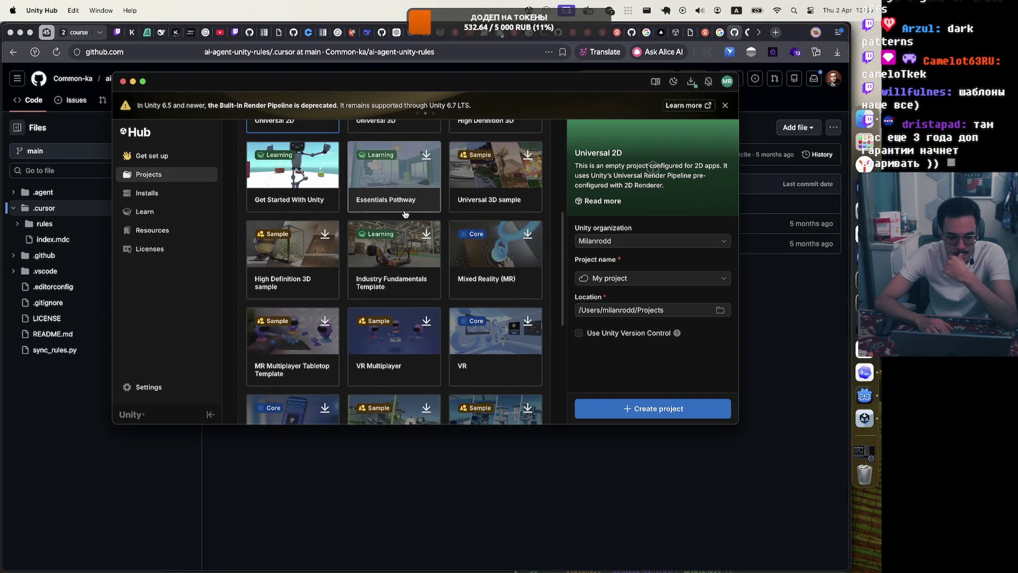
{"action": "scroll", "coordinate": [404, 214], "scroll_direction": "down", "scroll_amount": 5}
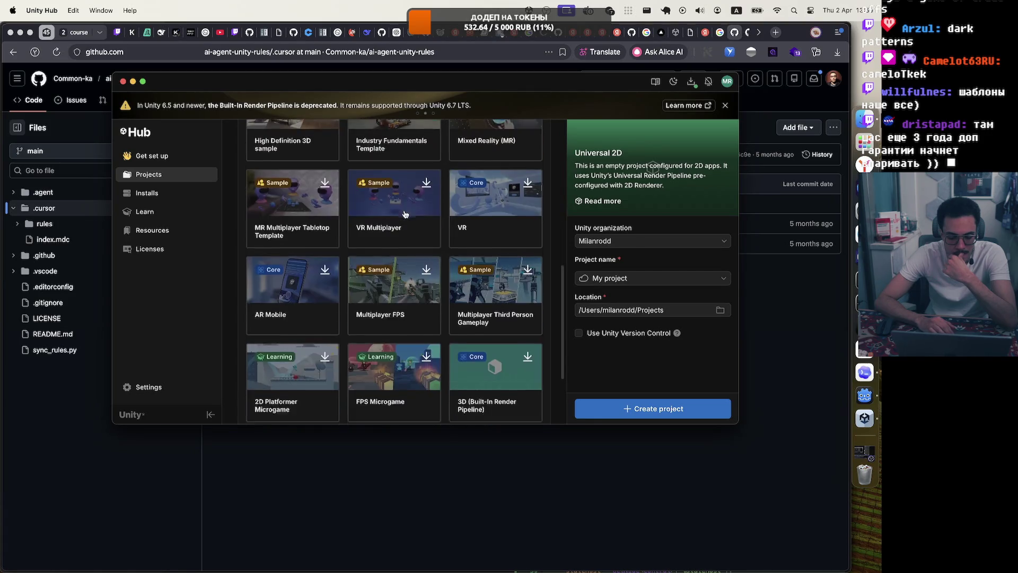
{"action": "scroll", "coordinate": [404, 213], "scroll_direction": "down", "scroll_amount": 1}
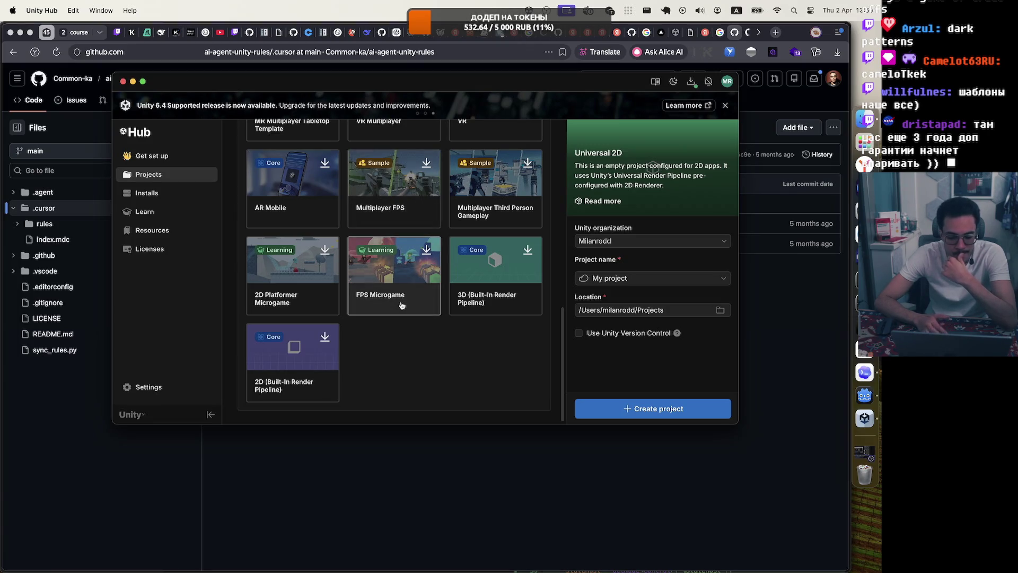
{"action": "scroll", "coordinate": [402, 304], "scroll_direction": "up", "scroll_amount": 10}
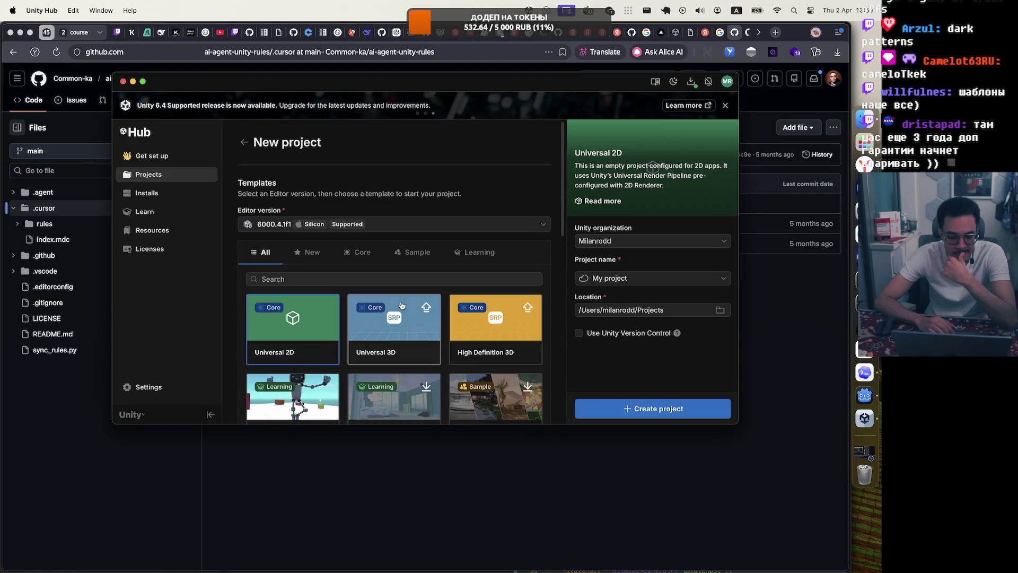
{"action": "left_click", "coordinate": [413, 331]}
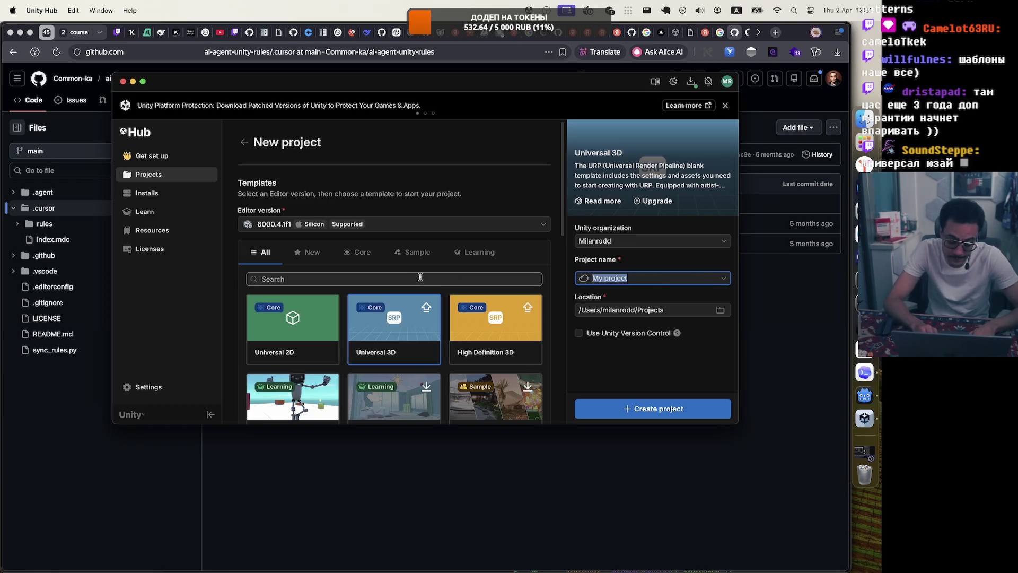
Rename the Universal 3D project from 'battle' to 'doodlefield-u' and open a Finder window.
{"action": "type", "text": "battle"}
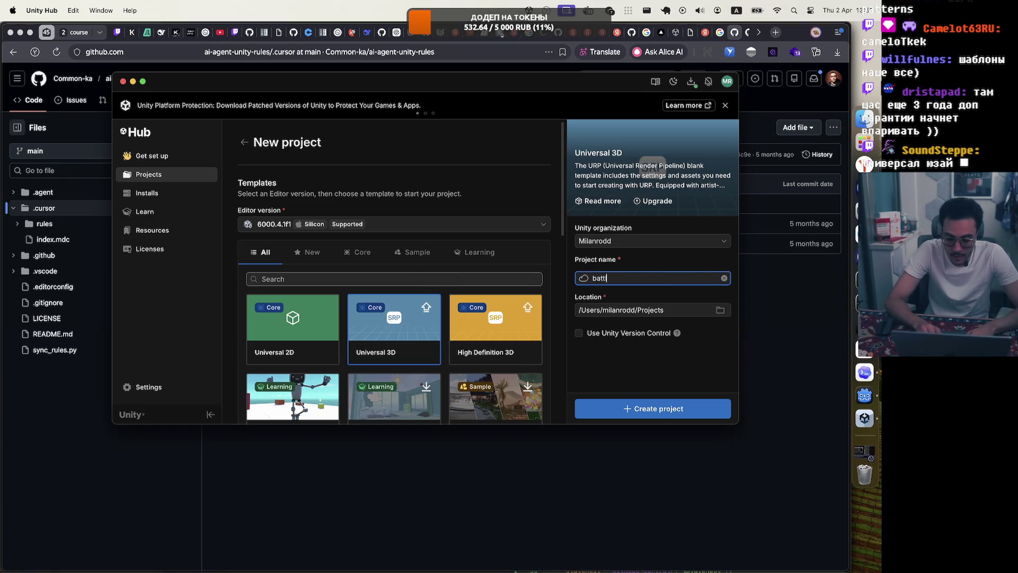
{"action": "key", "text": "alt+BackSpace"}
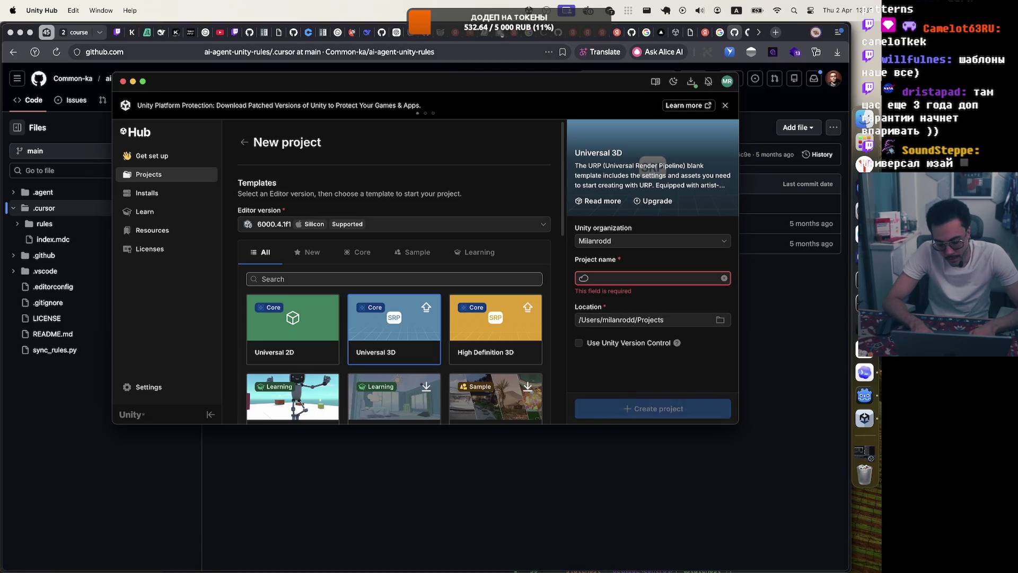
{"action": "type", "text": "doo"}
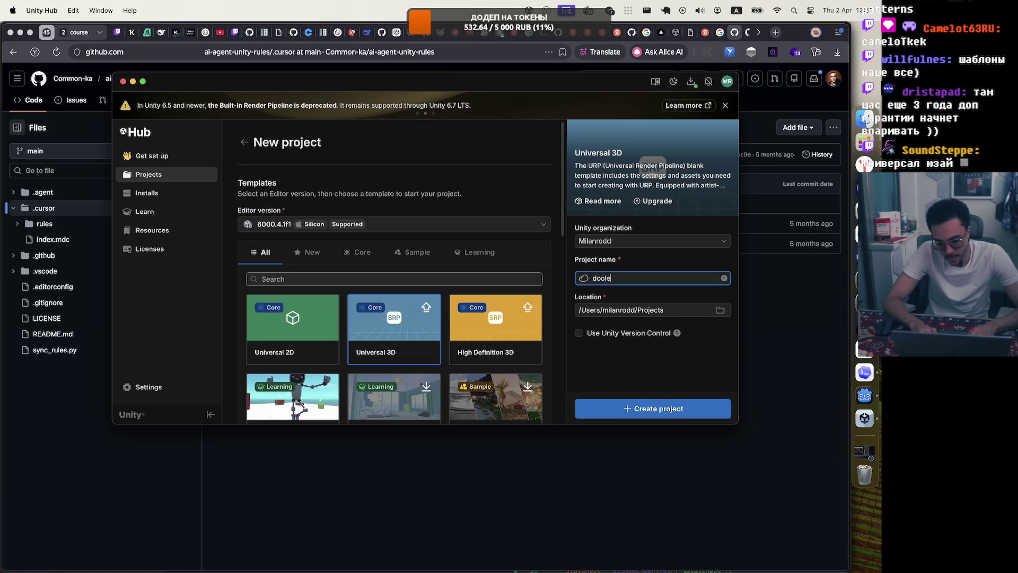
{"action": "type", "text": "dlefiel"}
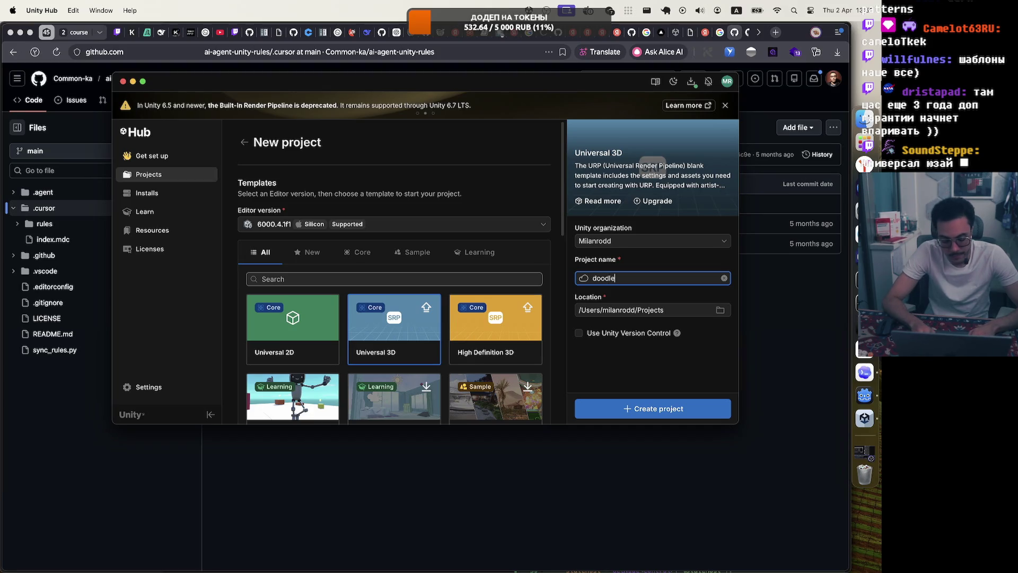
{"action": "type", "text": "d"}
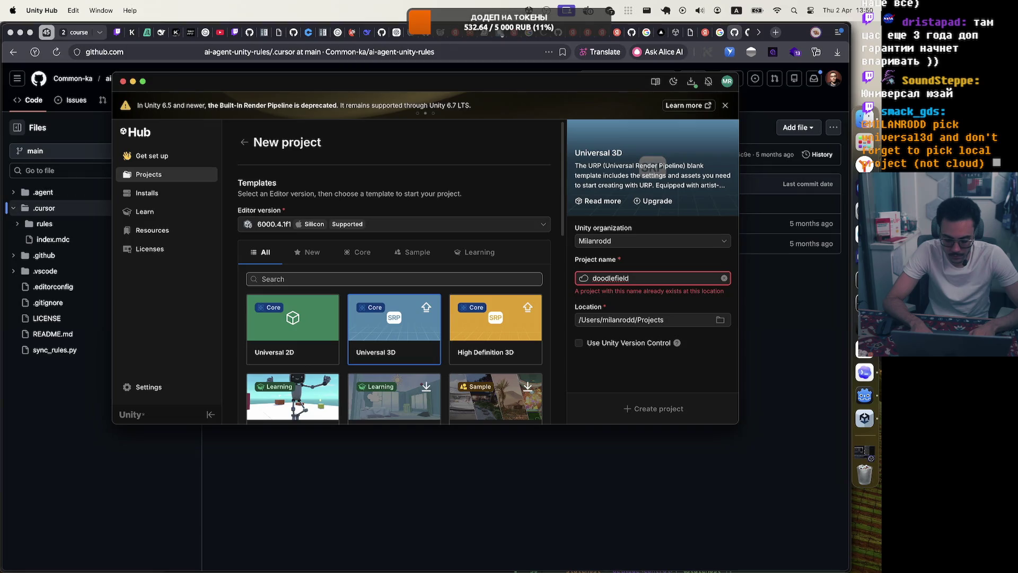
{"action": "type", "text": "-u"}
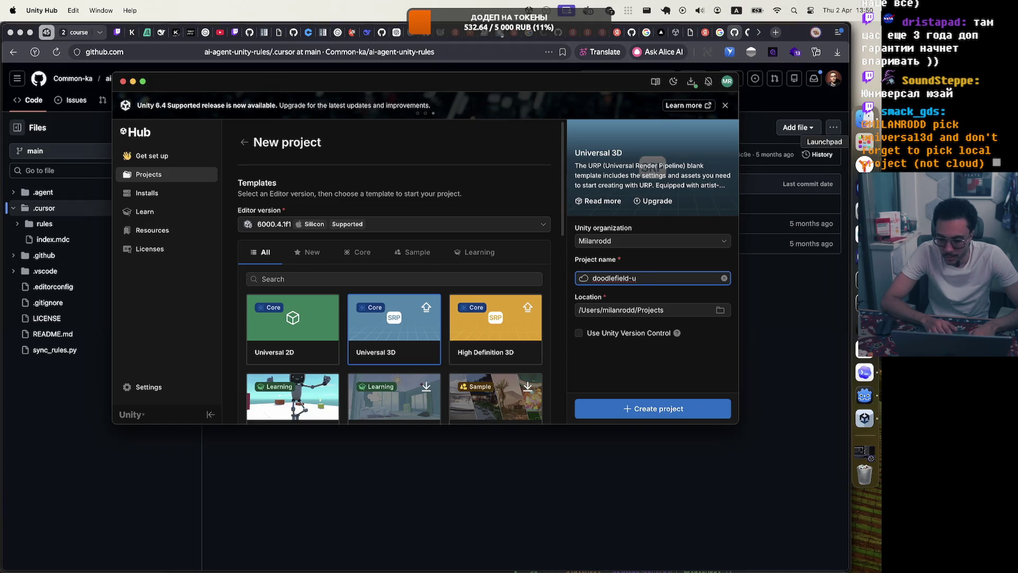
{"action": "left_click", "coordinate": [865, 131]}
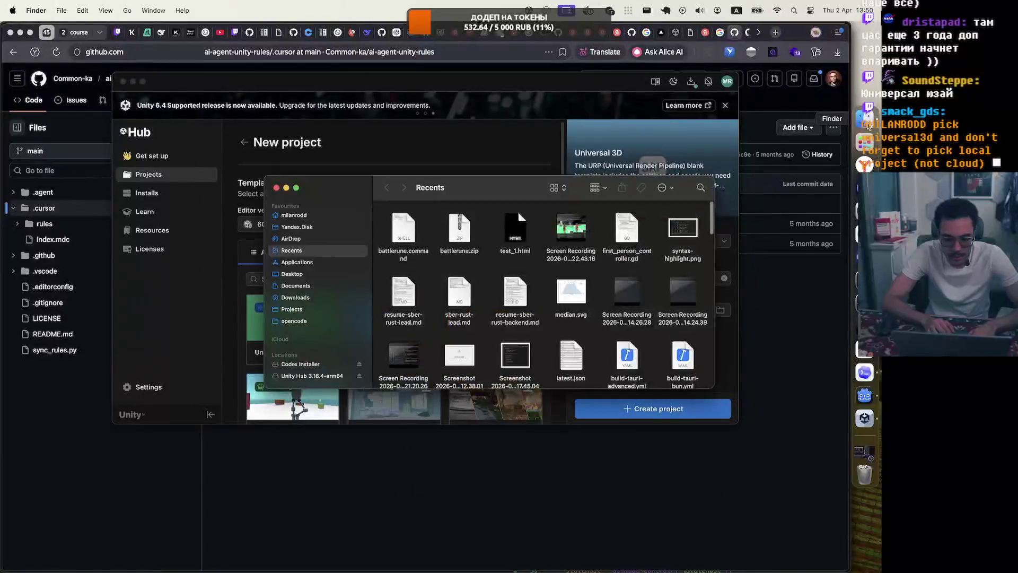
Move the old doodlefield folder from Projects to the Bin, then close Finder.
{"action": "left_click", "coordinate": [313, 320]}
{"action": "left_click", "coordinate": [314, 309]}
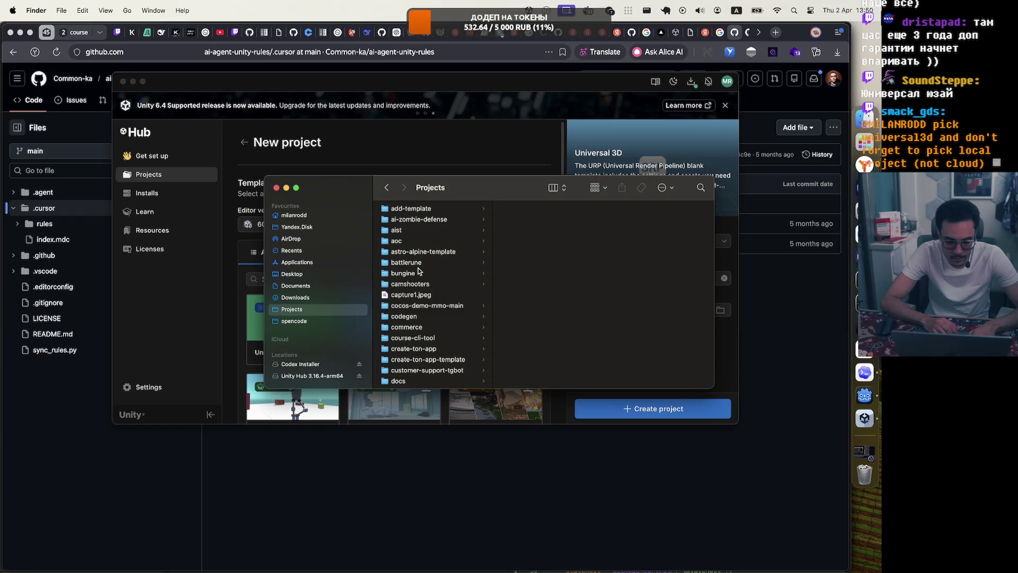
{"action": "scroll", "coordinate": [413, 264], "scroll_direction": "down", "scroll_amount": 5}
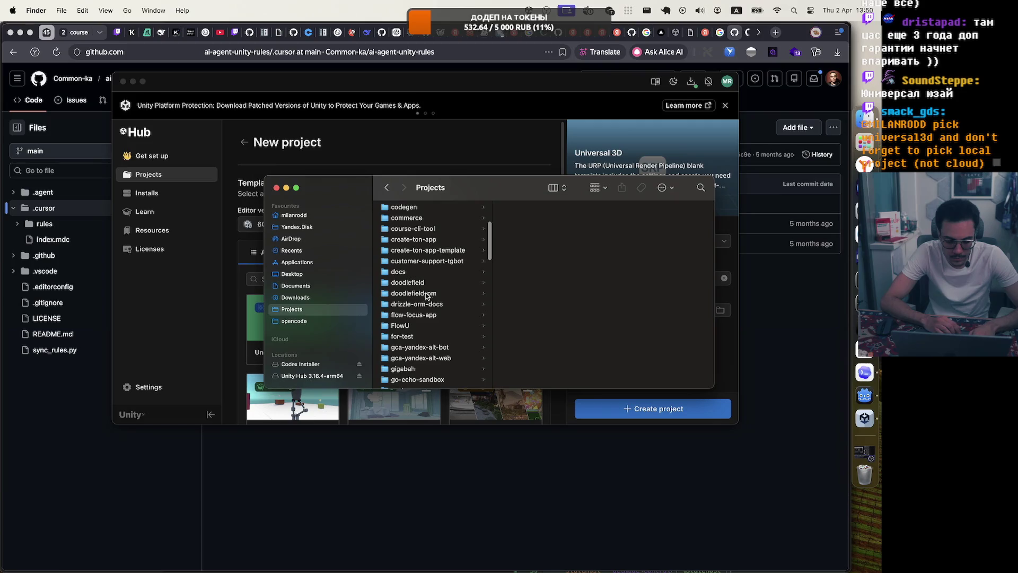
{"action": "left_click", "coordinate": [428, 282]}
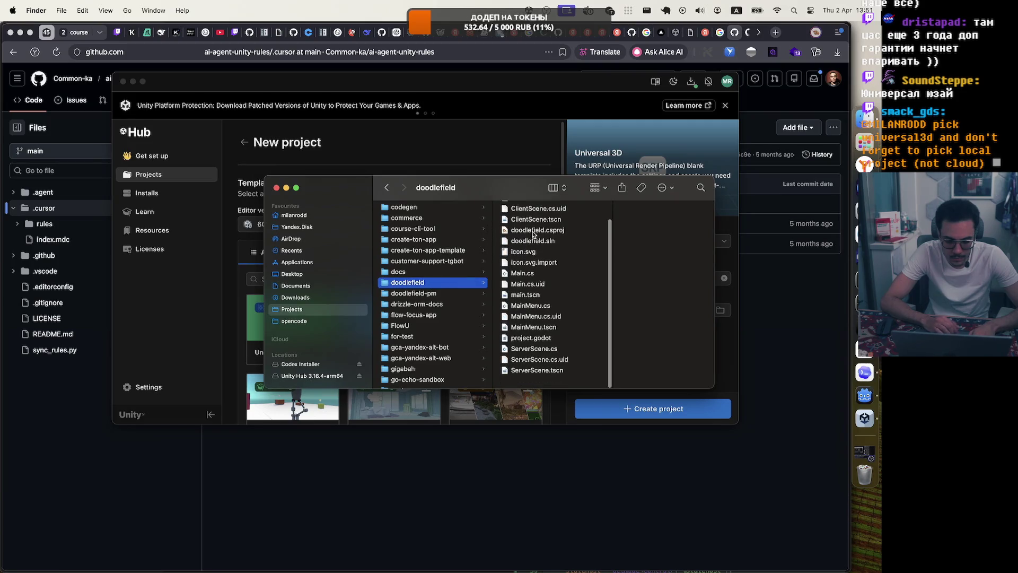
{"action": "scroll", "coordinate": [532, 233], "scroll_direction": "up", "scroll_amount": 2}
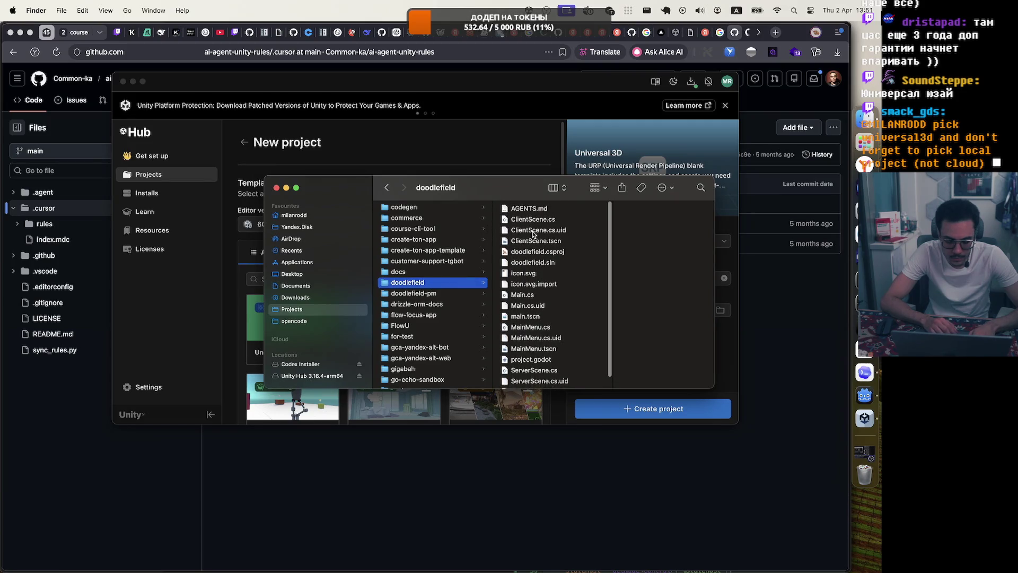
{"action": "right_click", "coordinate": [450, 285]}
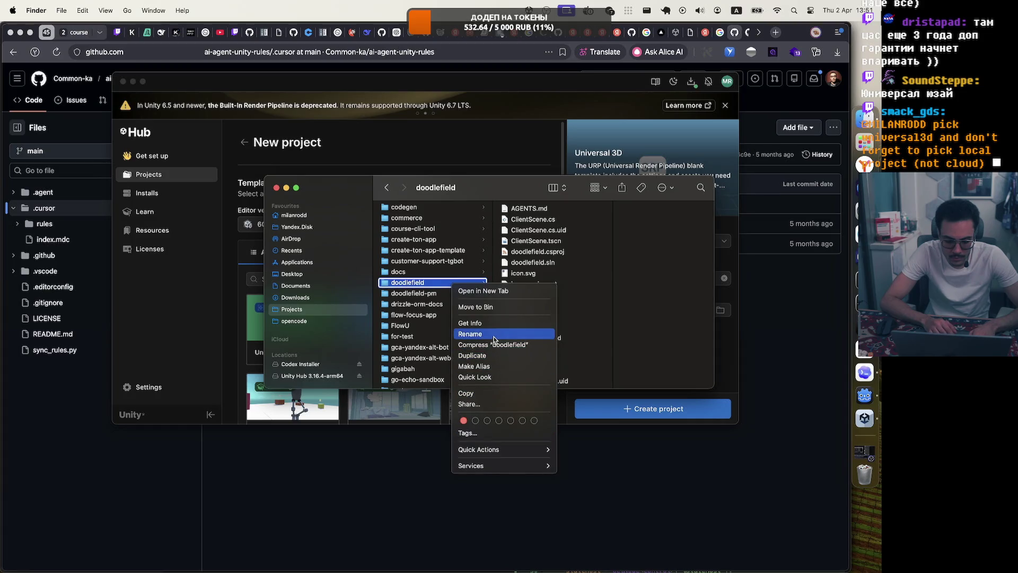
{"action": "left_click", "coordinate": [500, 308]}
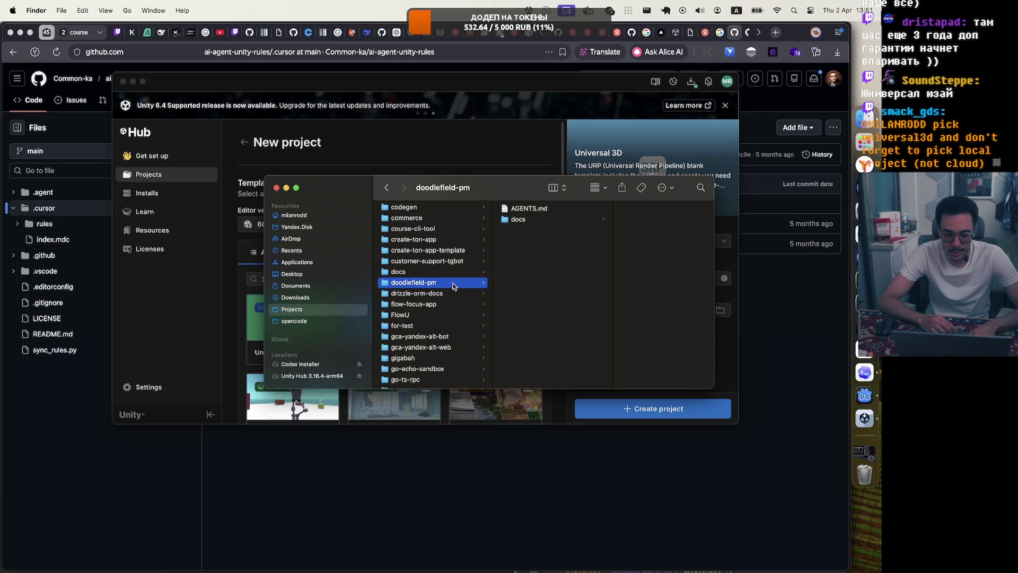
{"action": "left_click", "coordinate": [276, 187]}
Name the project 'doodlefield' and choose Create new local project instead of a cloud one.
{"action": "left_click", "coordinate": [657, 280]}
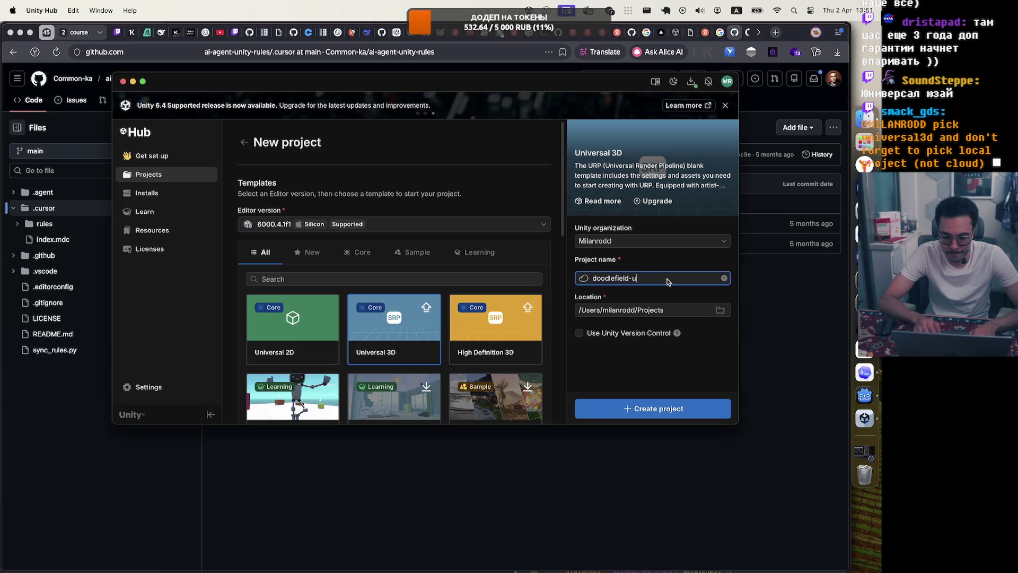
{"action": "left_click", "coordinate": [651, 345]}
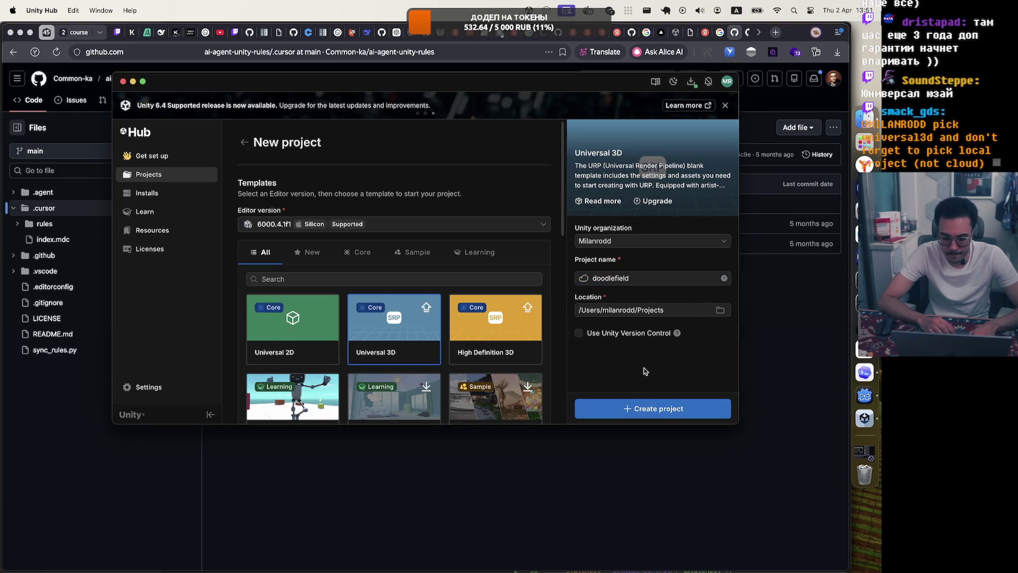
{"action": "left_click", "coordinate": [650, 278]}
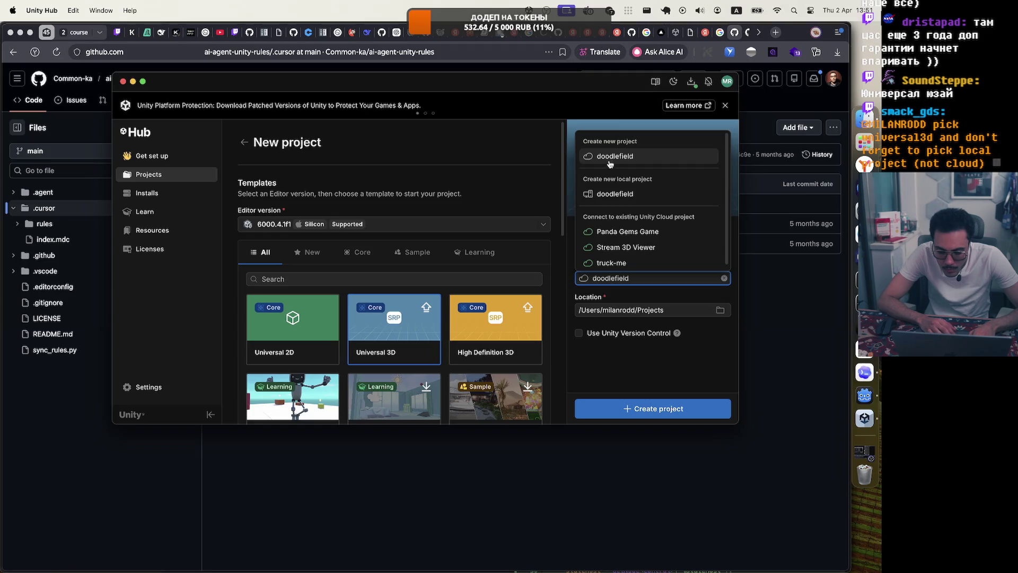
{"action": "left_click", "coordinate": [594, 195]}
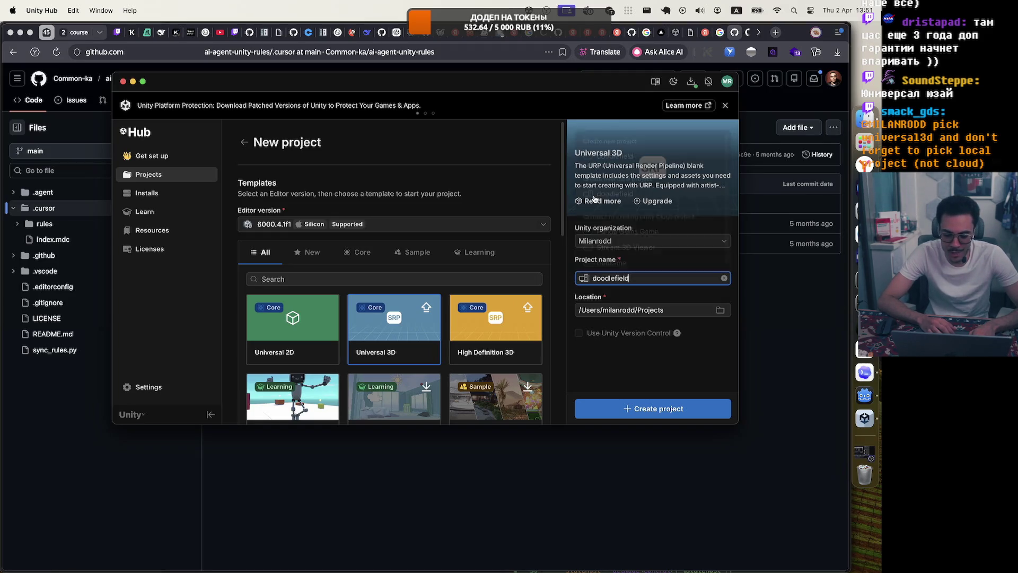
{"action": "left_click", "coordinate": [650, 283]}
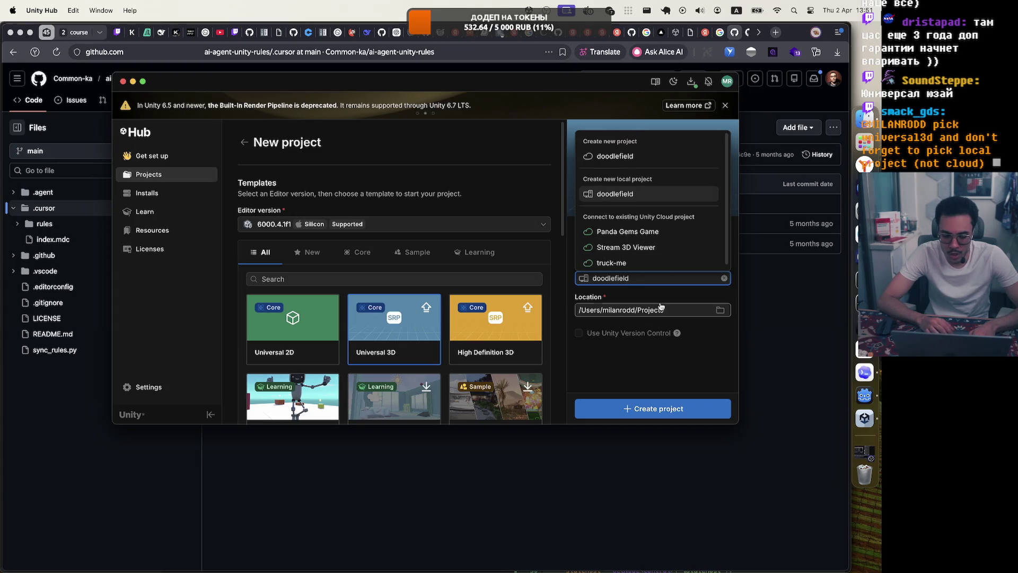
{"action": "left_click", "coordinate": [670, 360]}
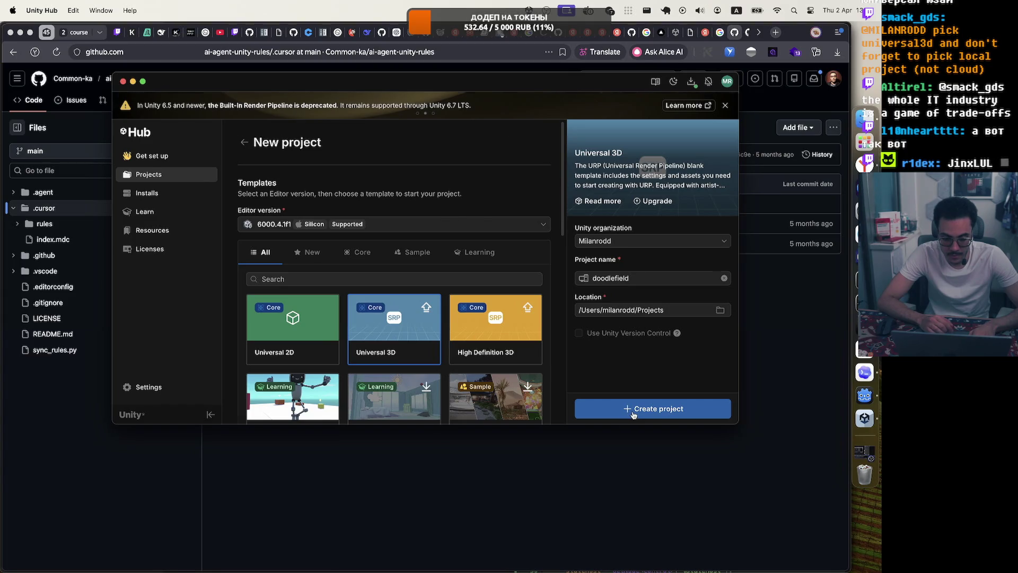
Create the doodlefield project on 6000.4.1f1 and tick agreement to the Editor Software Terms.
{"action": "left_click", "coordinate": [634, 413]}
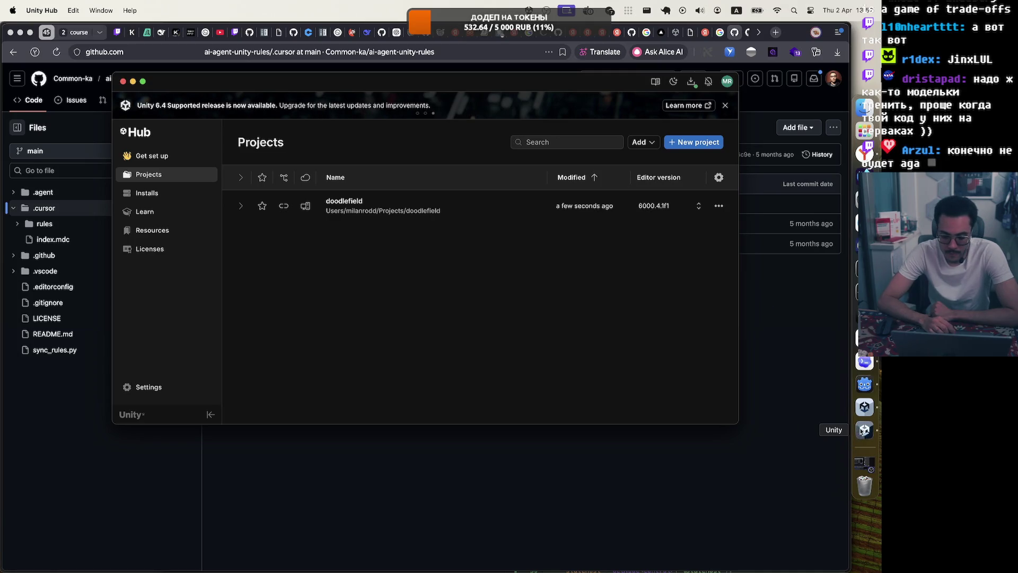
{"action": "left_click", "coordinate": [364, 333]}
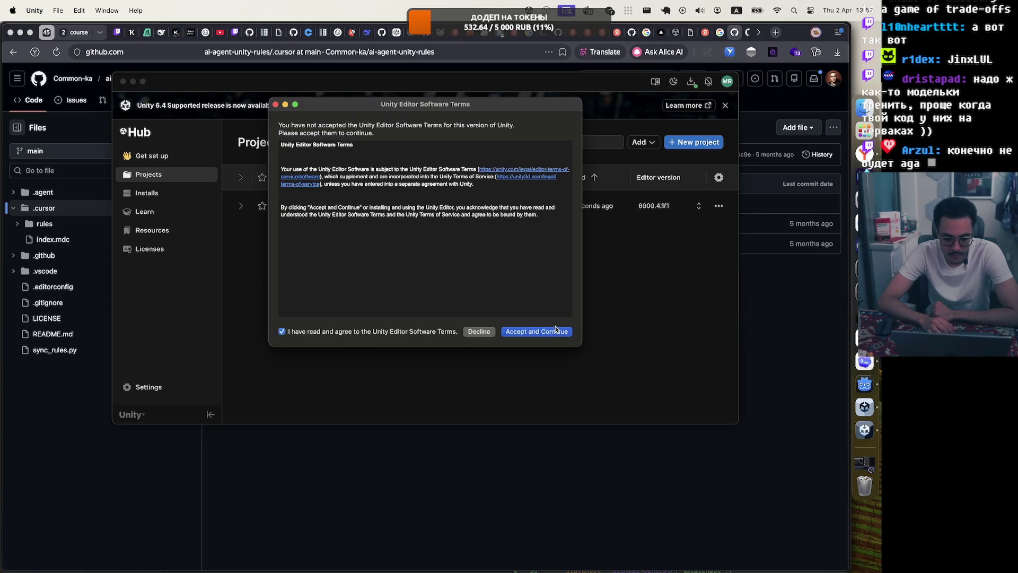
Accept the terms, let doodlefield load on SampleScene, and move the editor window up-left.
{"action": "left_click", "coordinate": [554, 331]}
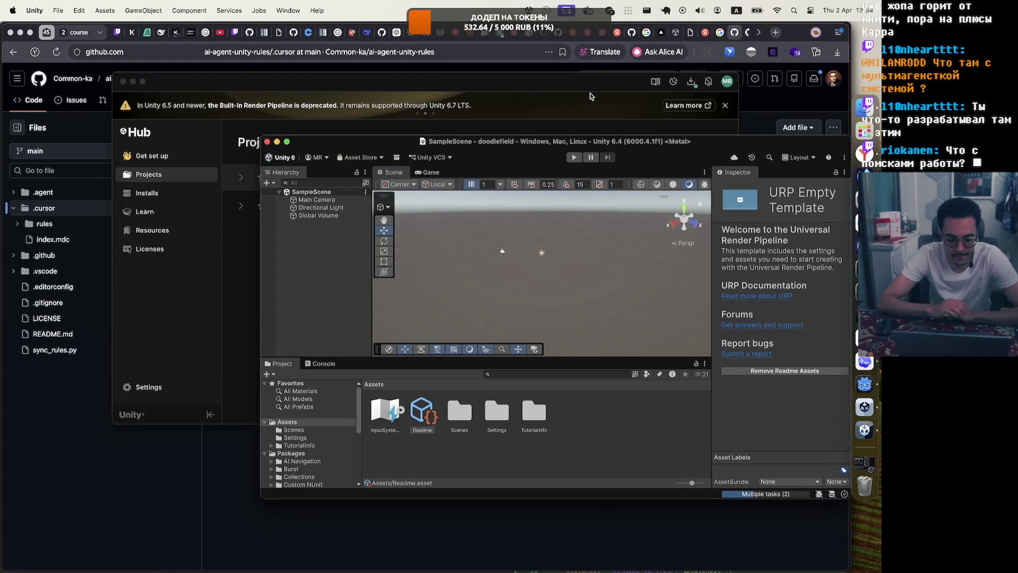
{"action": "left_click_drag", "start_coordinate": [694, 143], "coordinate": [624, 131]}
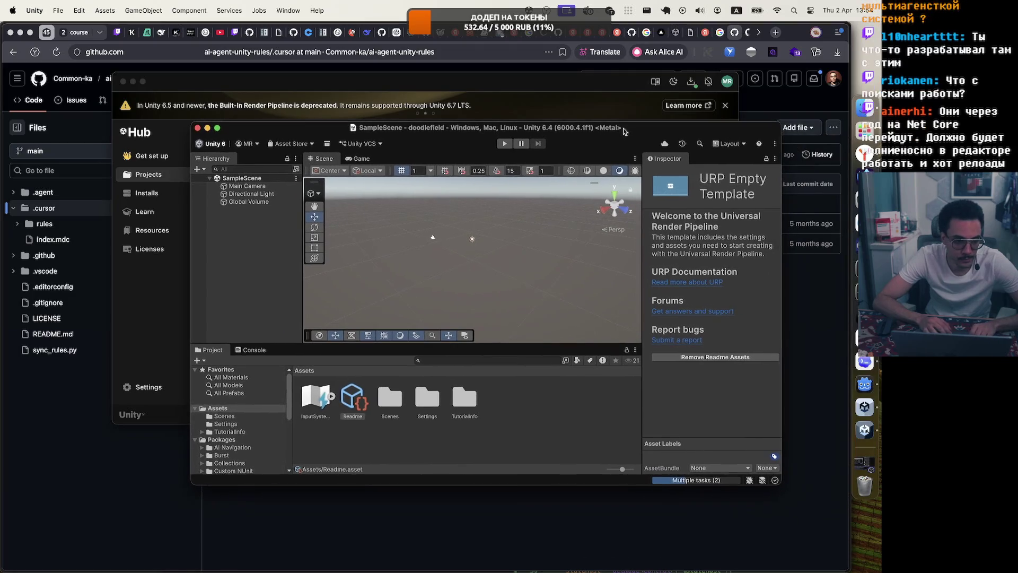
{"action": "double_click", "coordinate": [624, 130]}
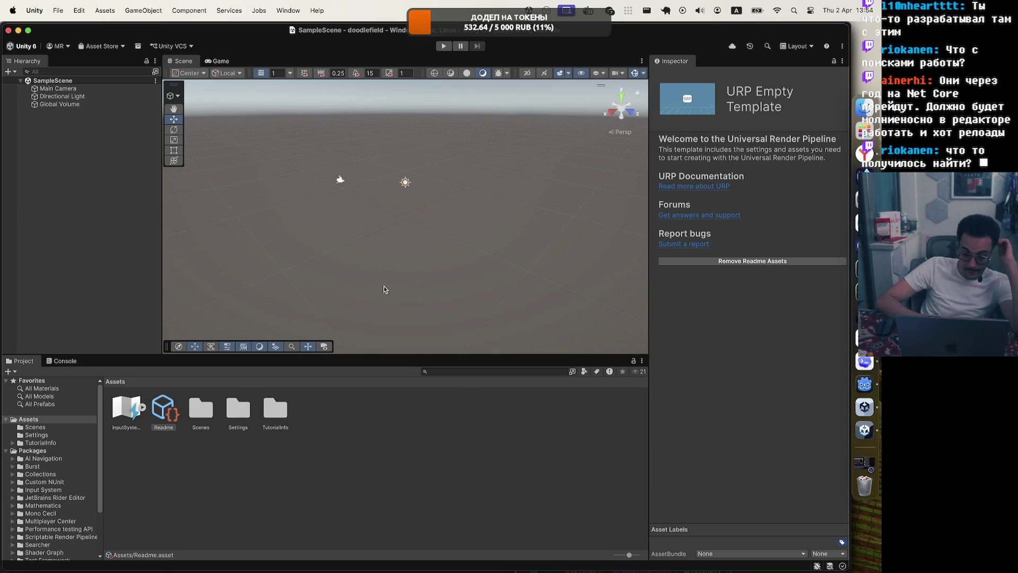
{"action": "left_click", "coordinate": [62, 48]}
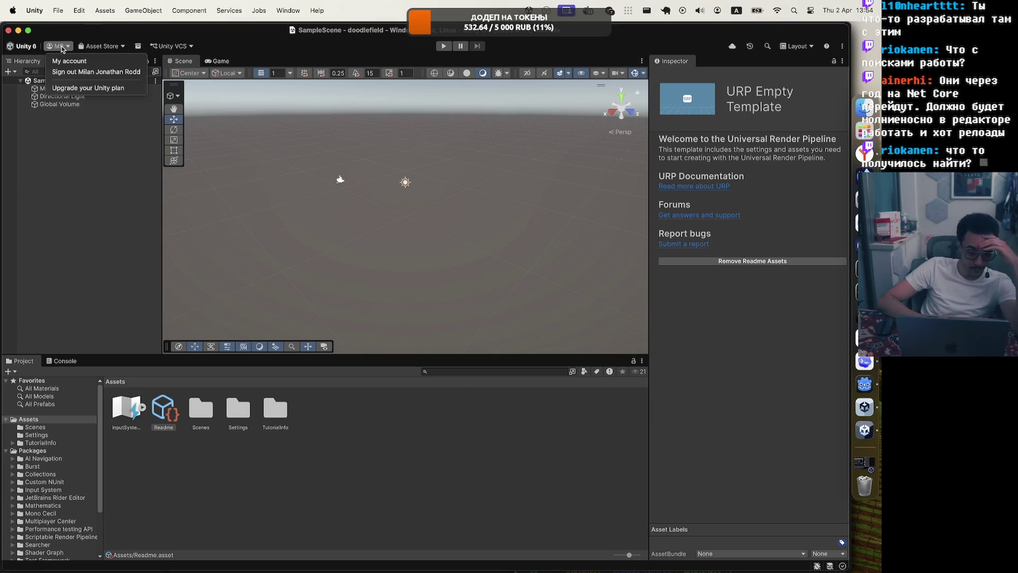
{"action": "left_click", "coordinate": [62, 48]}
{"action": "left_click", "coordinate": [188, 46]}
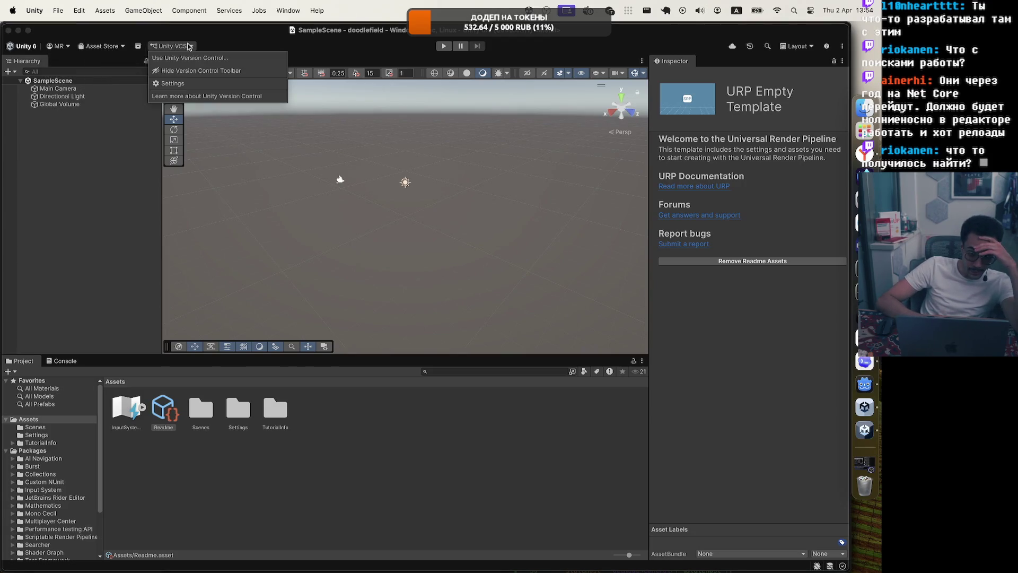
{"action": "left_click", "coordinate": [188, 47]}
{"action": "left_click", "coordinate": [188, 46]}
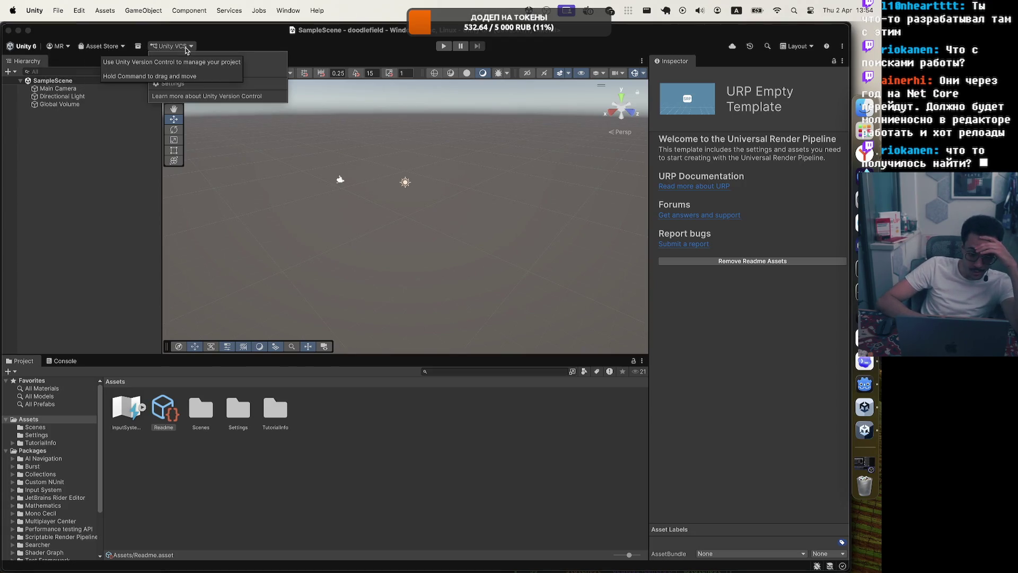
{"action": "left_click", "coordinate": [229, 85]}
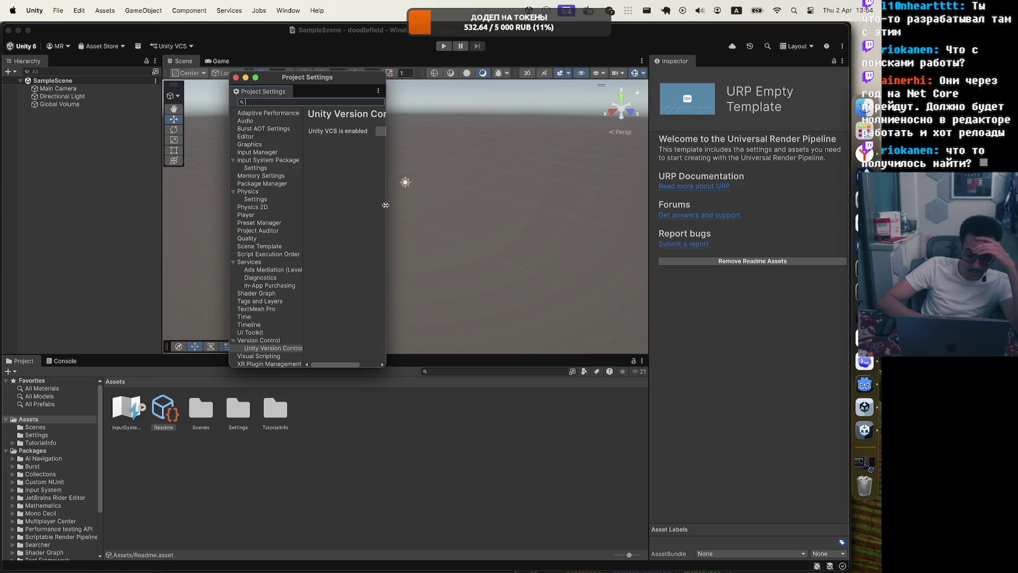
{"action": "left_click_drag", "start_coordinate": [385, 205], "coordinate": [626, 205]}
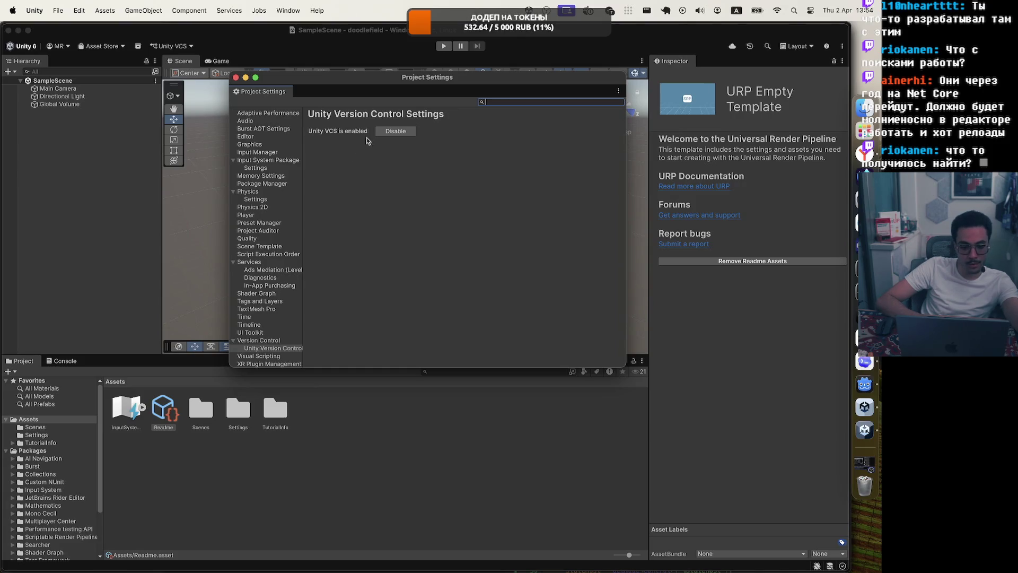
{"action": "left_click", "coordinate": [412, 135]}
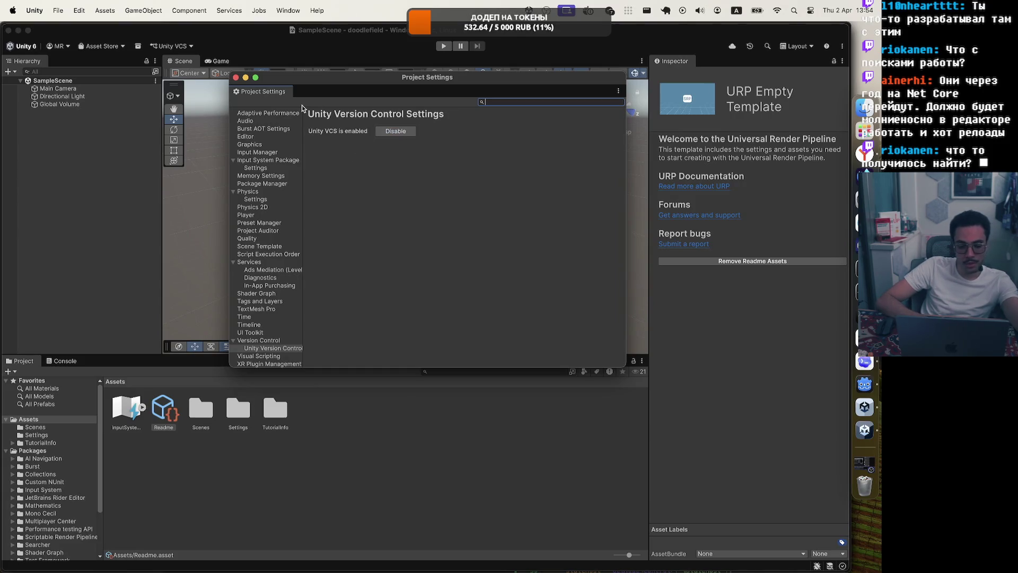
{"action": "left_click", "coordinate": [236, 78]}
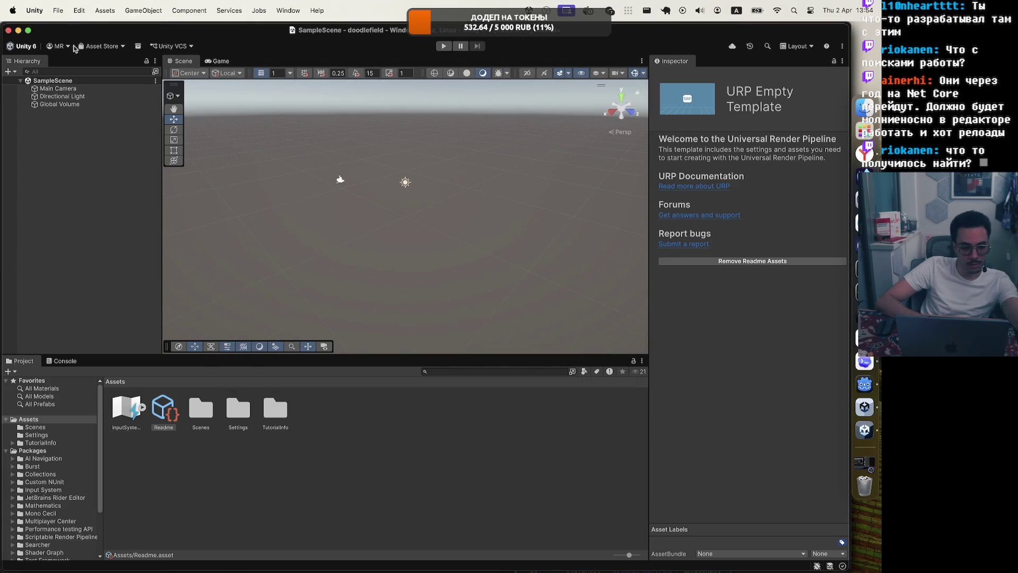
Check Package Manager, widening its window, then close it.
{"action": "left_click", "coordinate": [139, 47]}
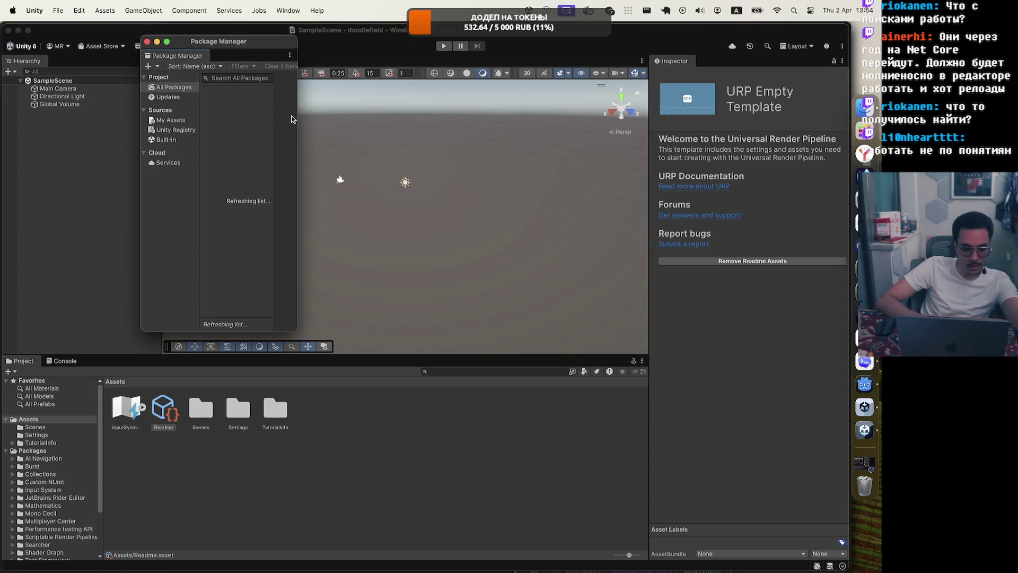
{"action": "left_click_drag", "start_coordinate": [297, 115], "coordinate": [491, 116]}
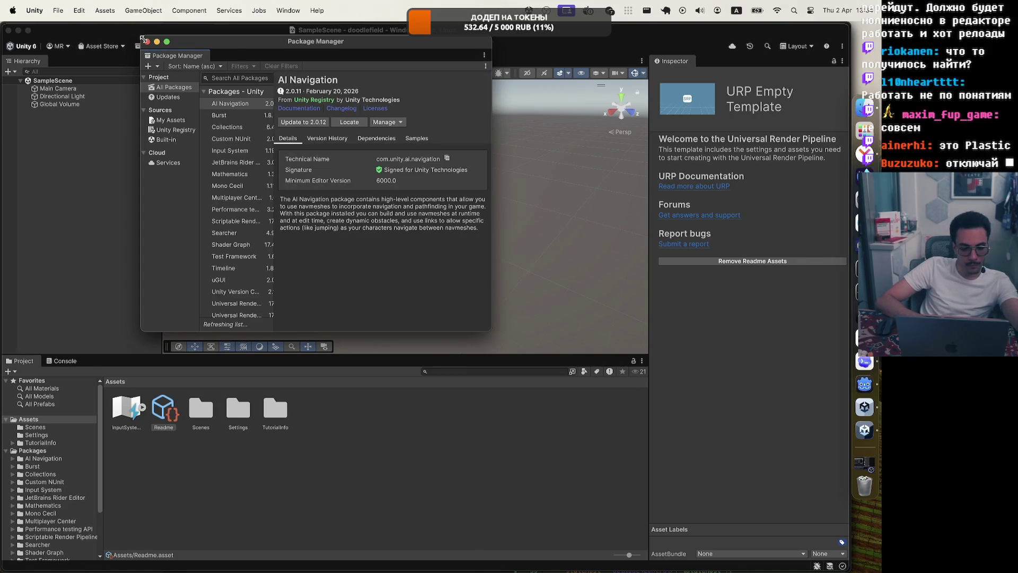
{"action": "left_click", "coordinate": [147, 43]}
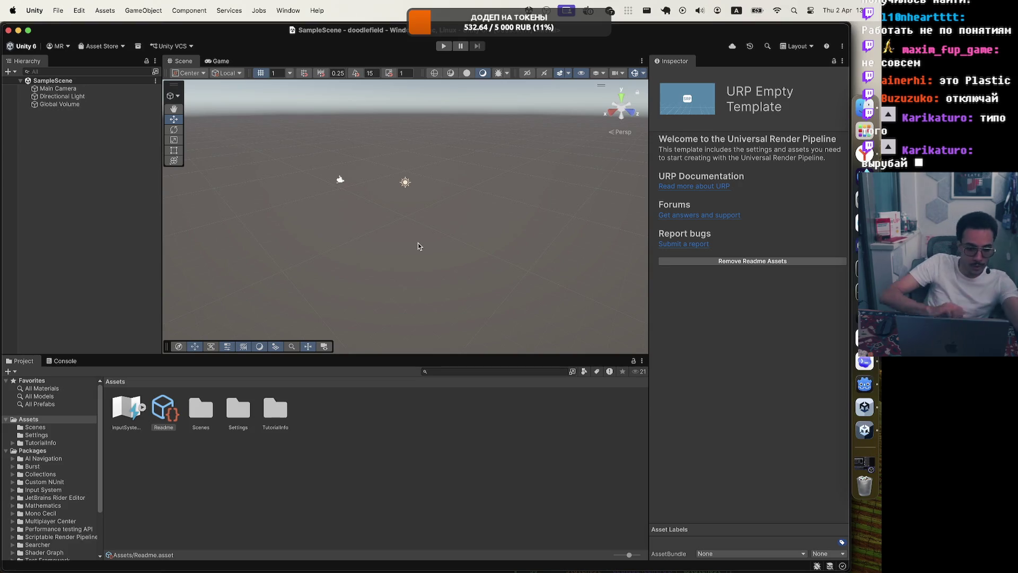
Disable Unity Version Control in its settings page and close Project Settings.
{"action": "left_click", "coordinate": [172, 47]}
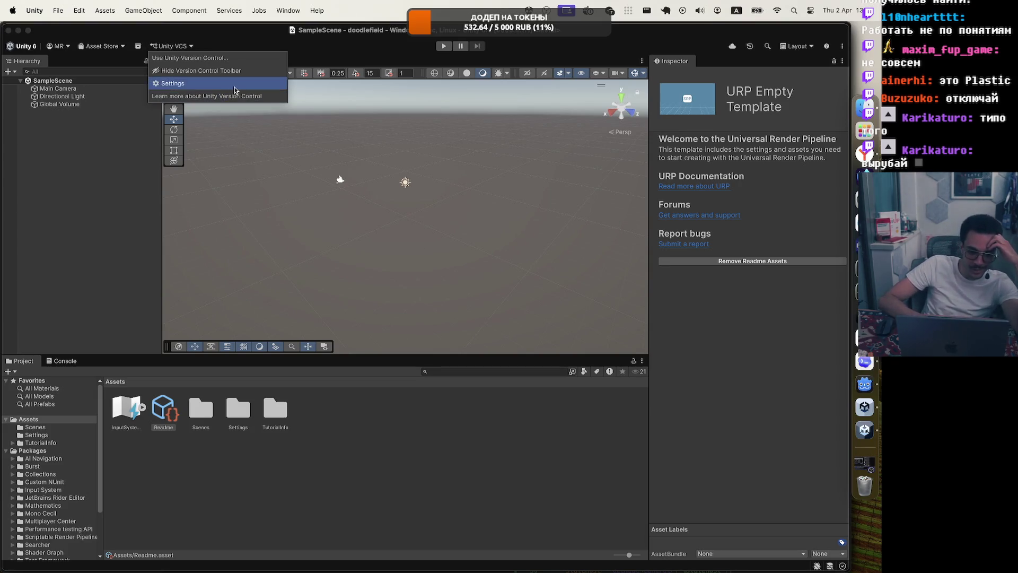
{"action": "left_click", "coordinate": [255, 57]}
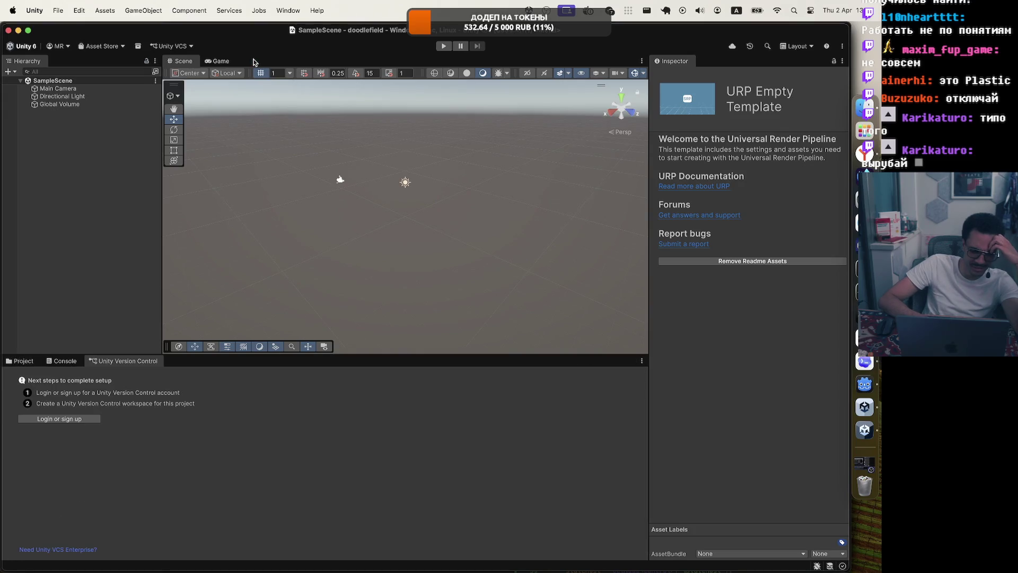
{"action": "left_click", "coordinate": [172, 46]}
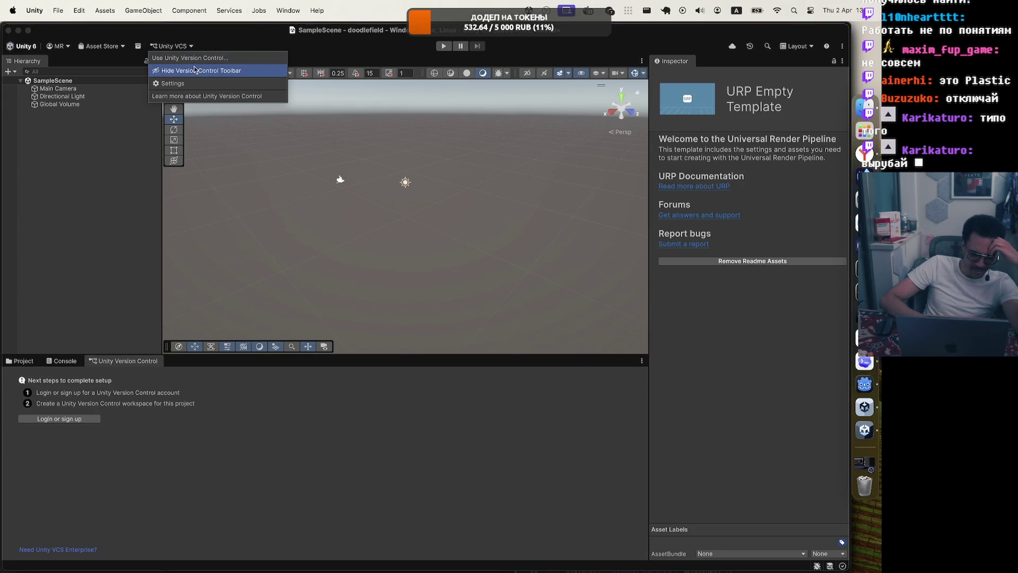
{"action": "left_click", "coordinate": [194, 85]}
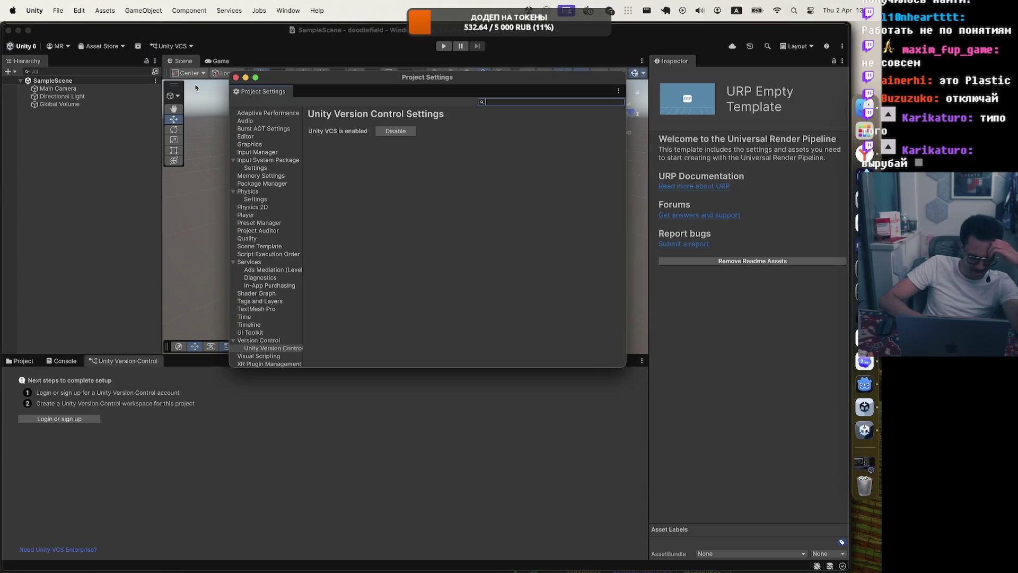
{"action": "left_click", "coordinate": [395, 132]}
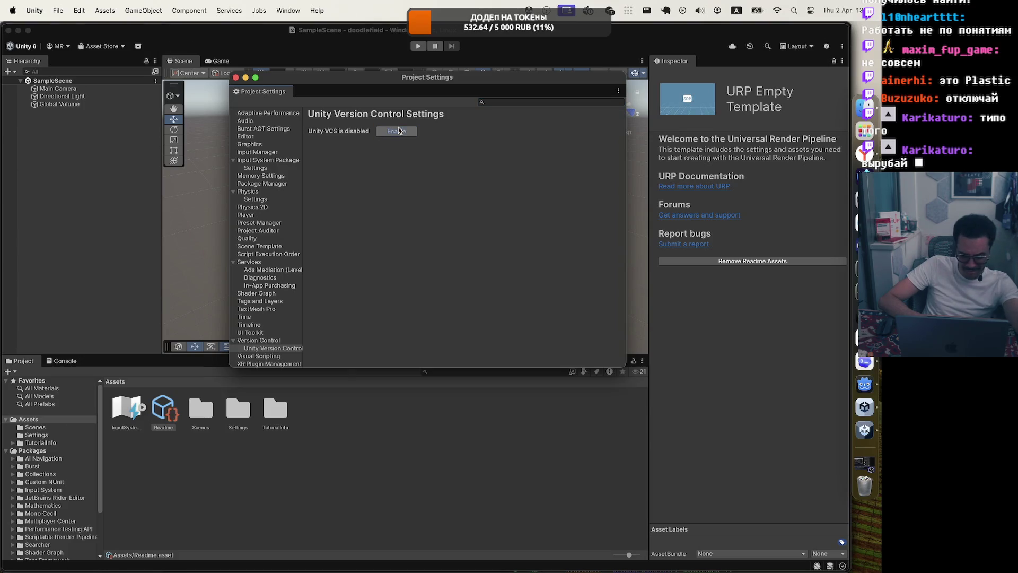
{"action": "left_click", "coordinate": [236, 78]}
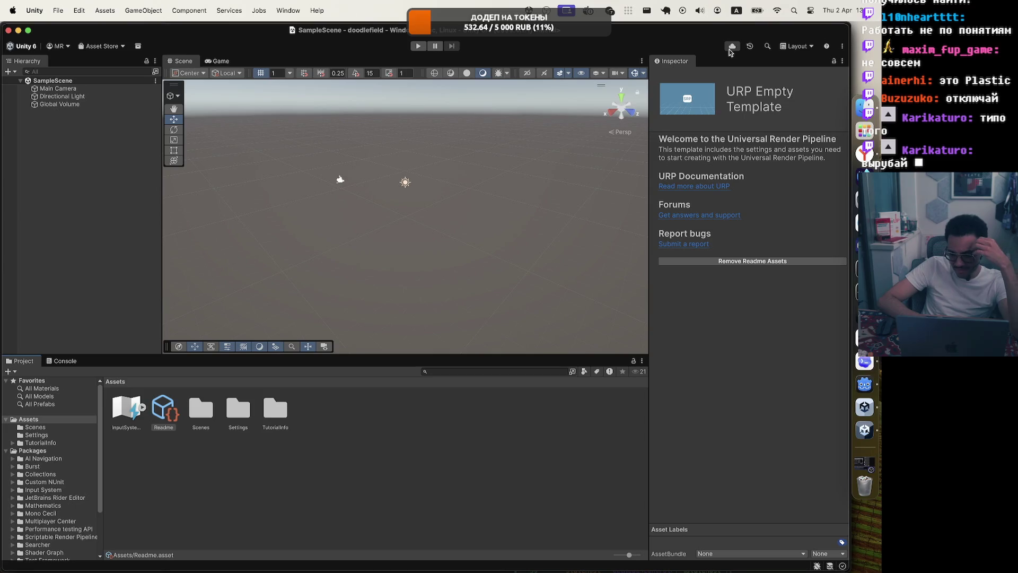
Review the toolbar sections list, then give the scene and project area slightly more width.
{"action": "left_click", "coordinate": [840, 46]}
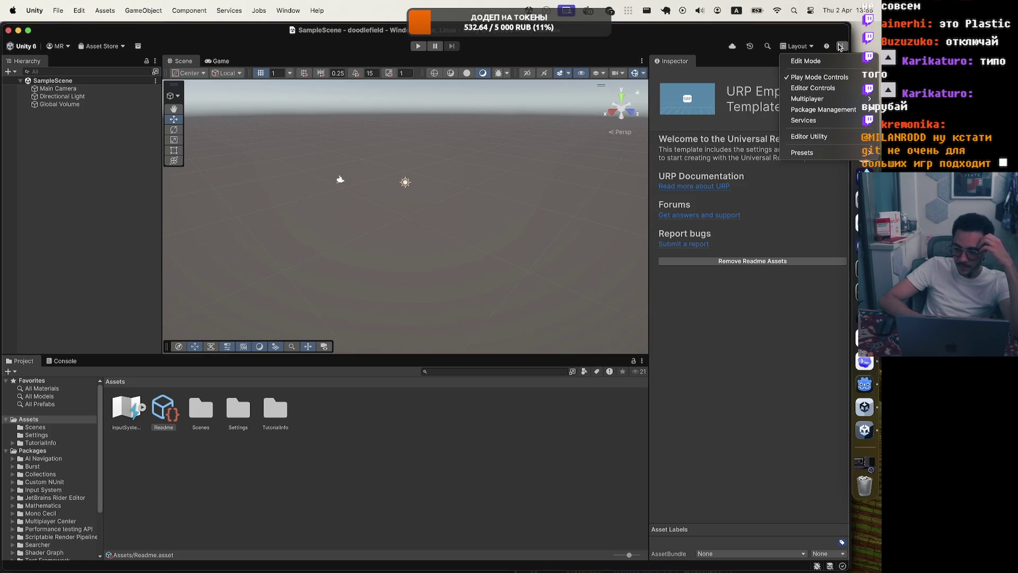
{"action": "left_click", "coordinate": [639, 53]}
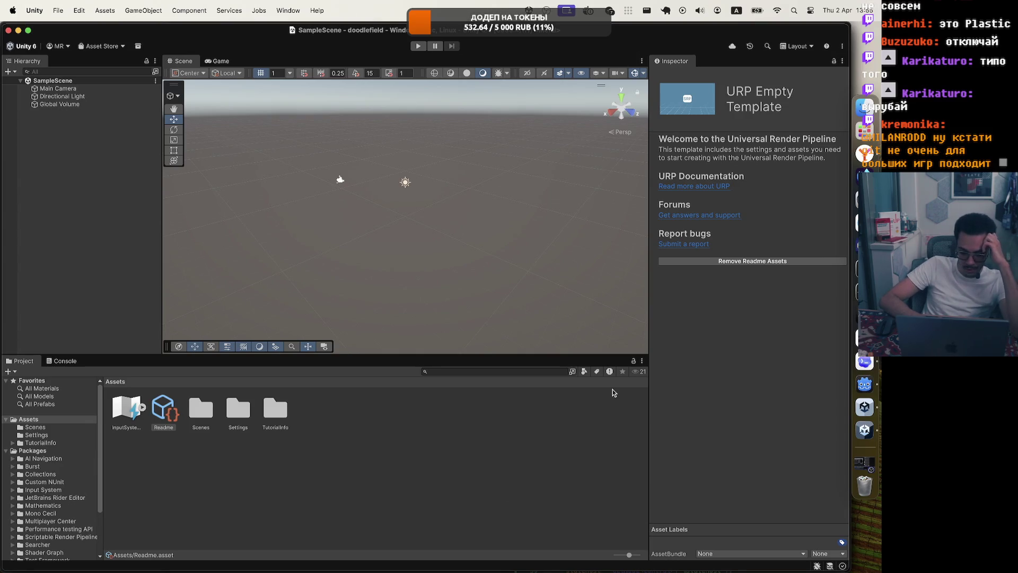
{"action": "left_click_drag", "start_coordinate": [649, 376], "coordinate": [684, 376]}
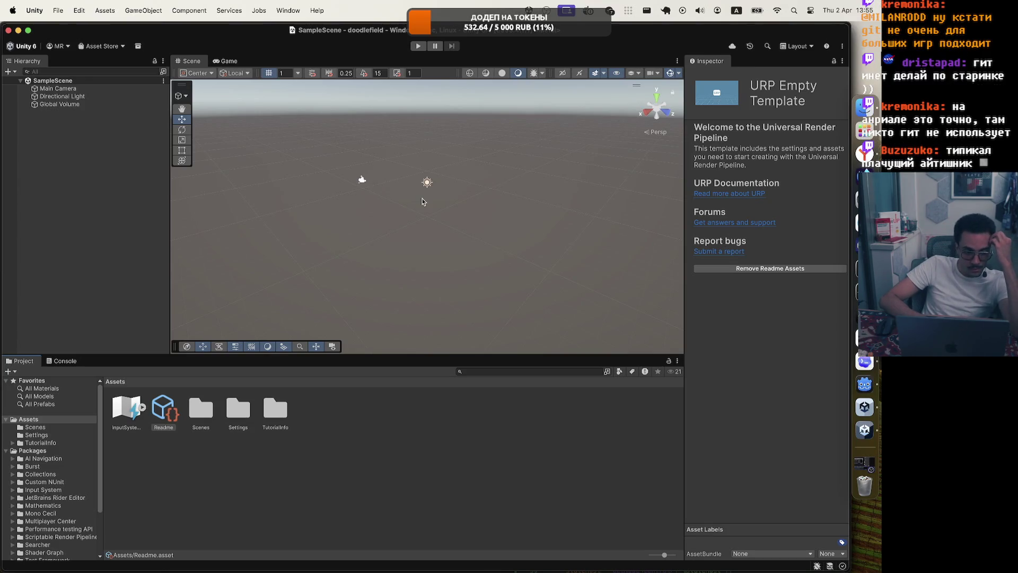
Widen the Project folder tree, collapse Packages, and toggle TutorialInfo open and closed.
{"action": "mouse_move", "coordinate": [101, 448]}
{"action": "left_mouse_down"}
{"action": "mouse_move", "coordinate": [168, 448]}
{"action": "mouse_move", "coordinate": [159, 448]}
{"action": "left_mouse_up"}
{"action": "left_click", "coordinate": [7, 451]}
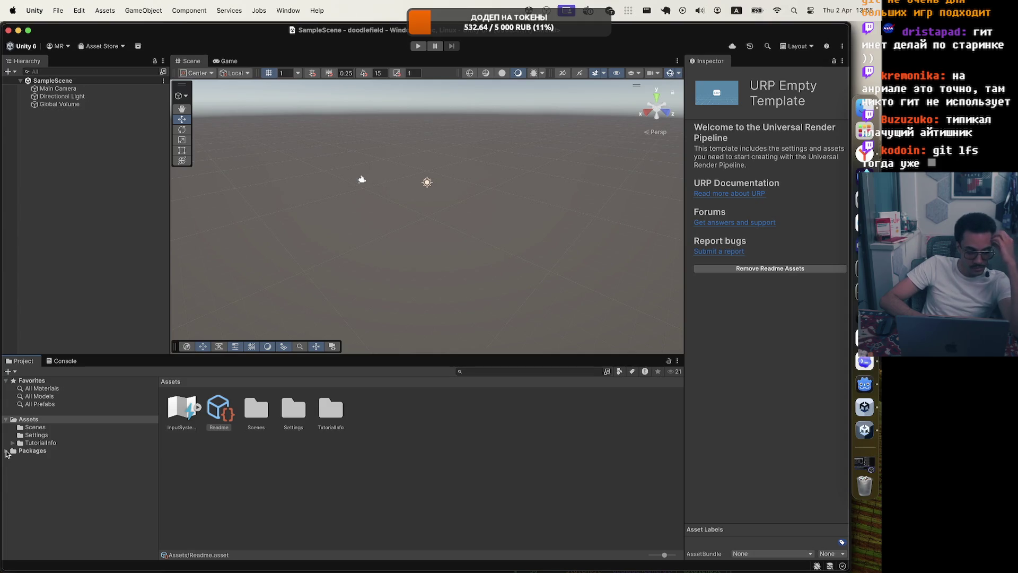
{"action": "left_click", "coordinate": [13, 443]}
{"action": "left_click", "coordinate": [14, 443]}
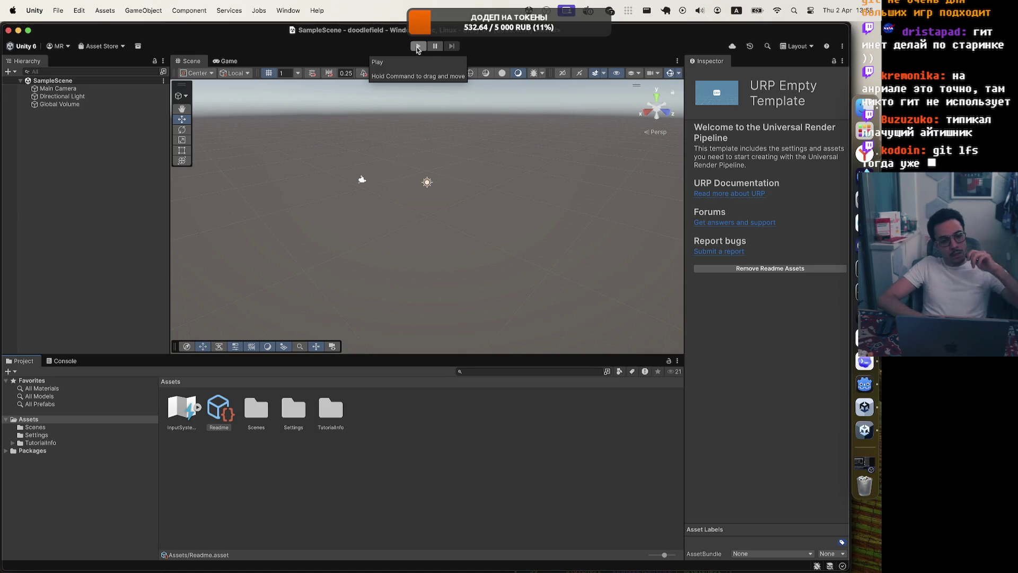
Play and stop SampleScene, then inspect Main Camera and Global Volume's Bloom 0.25, Vignette 0.2 overrides.
{"action": "left_click", "coordinate": [418, 47]}
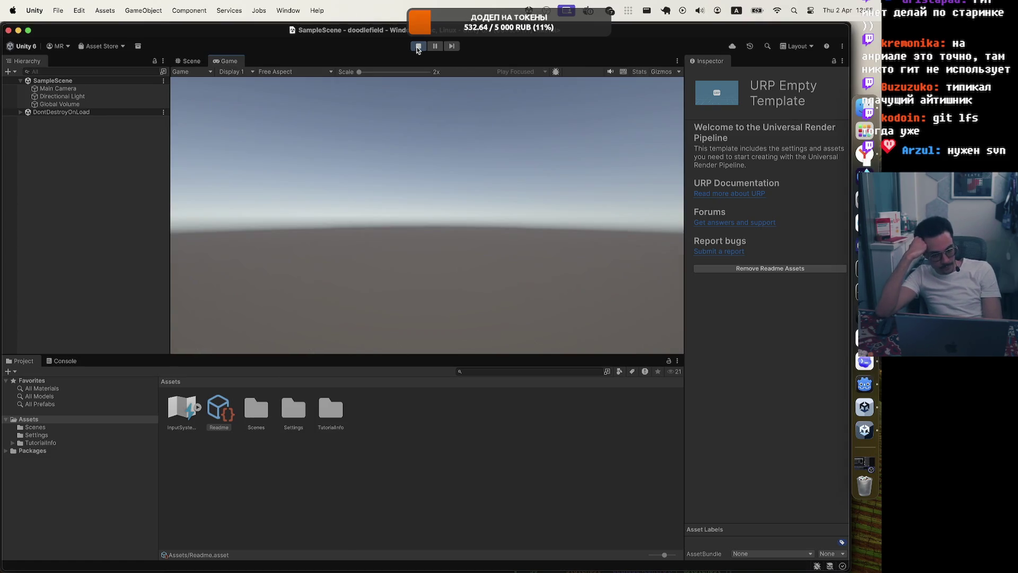
{"action": "left_click", "coordinate": [417, 46]}
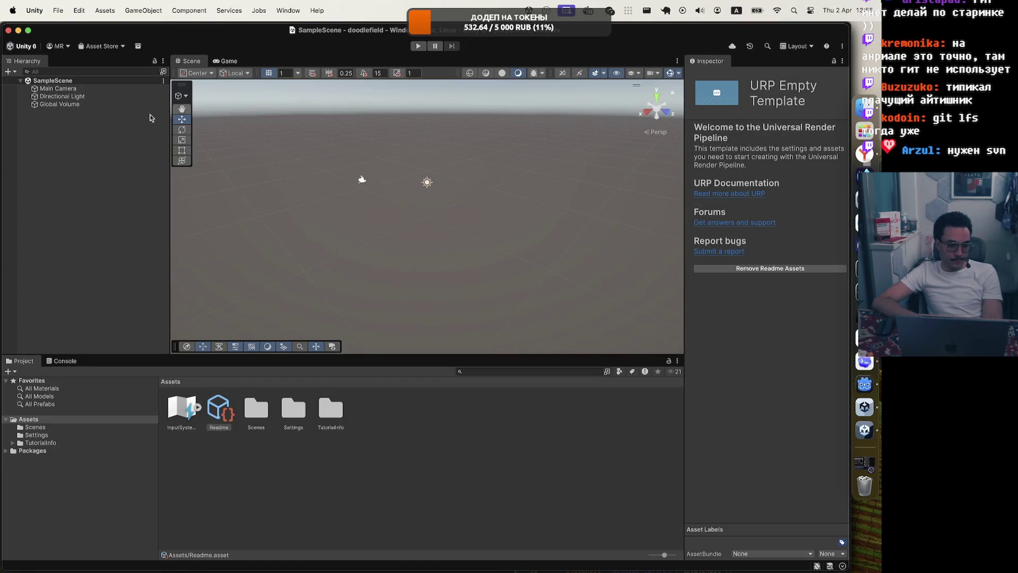
{"action": "left_click", "coordinate": [58, 88]}
{"action": "left_click", "coordinate": [68, 97]}
{"action": "left_click", "coordinate": [74, 105]}
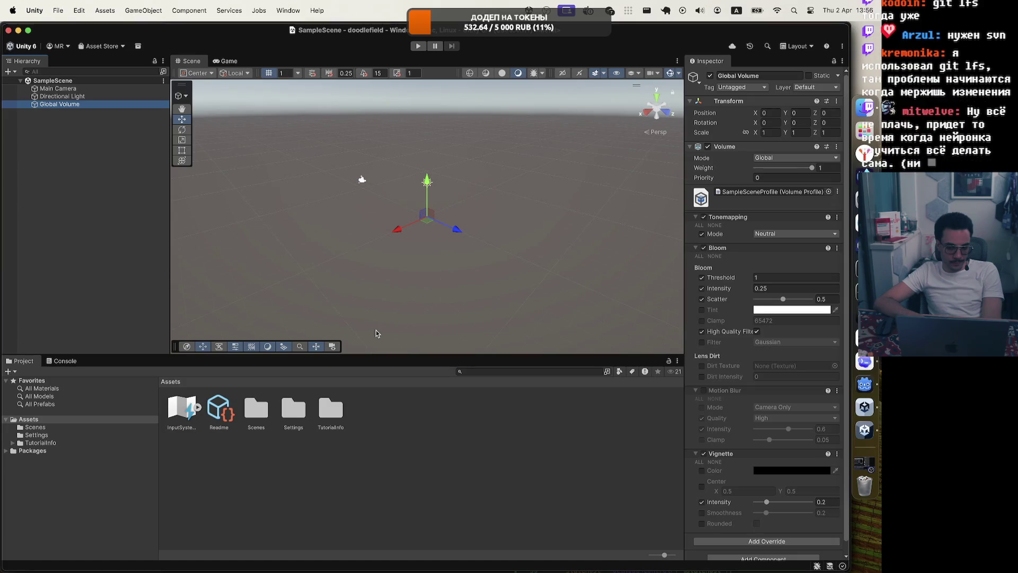
Select Main Camera and SampleScene, then deselect everything so the Inspector is empty.
{"action": "left_click", "coordinate": [62, 87]}
{"action": "left_click", "coordinate": [69, 80]}
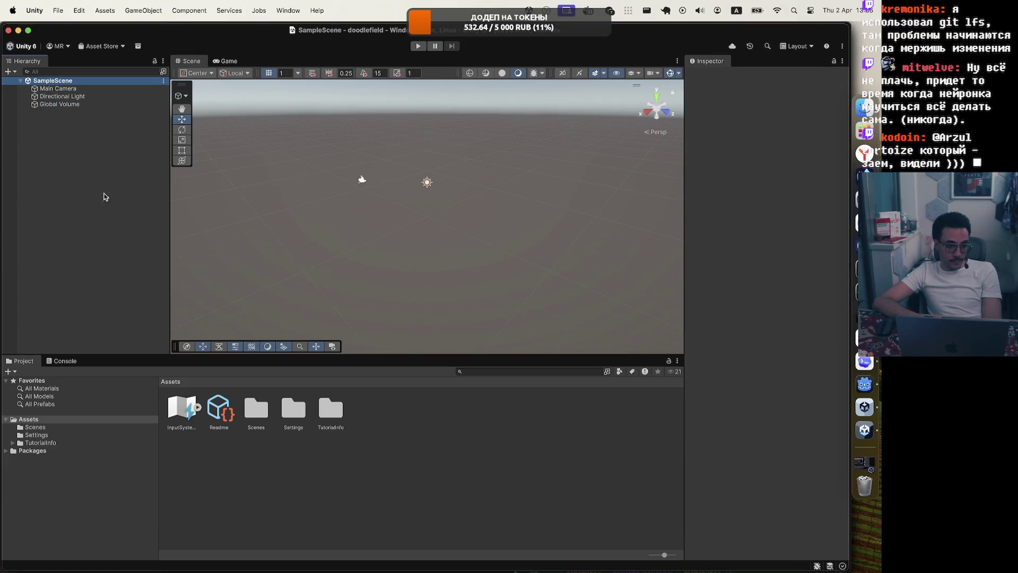
{"action": "left_click", "coordinate": [104, 216]}
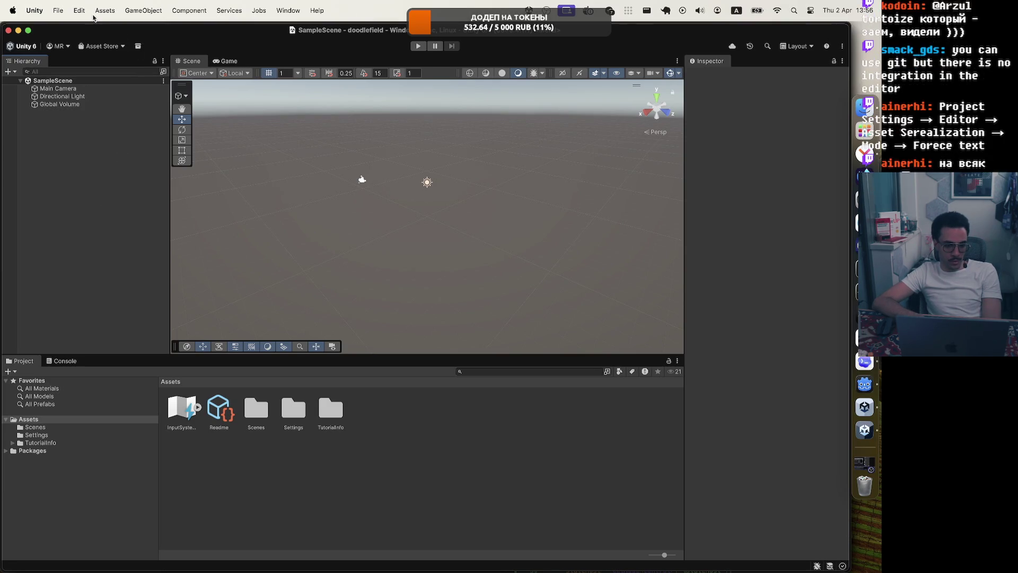
Look through the File menu, dismiss it, and bring up the Edit menu.
{"action": "left_click", "coordinate": [57, 10]}
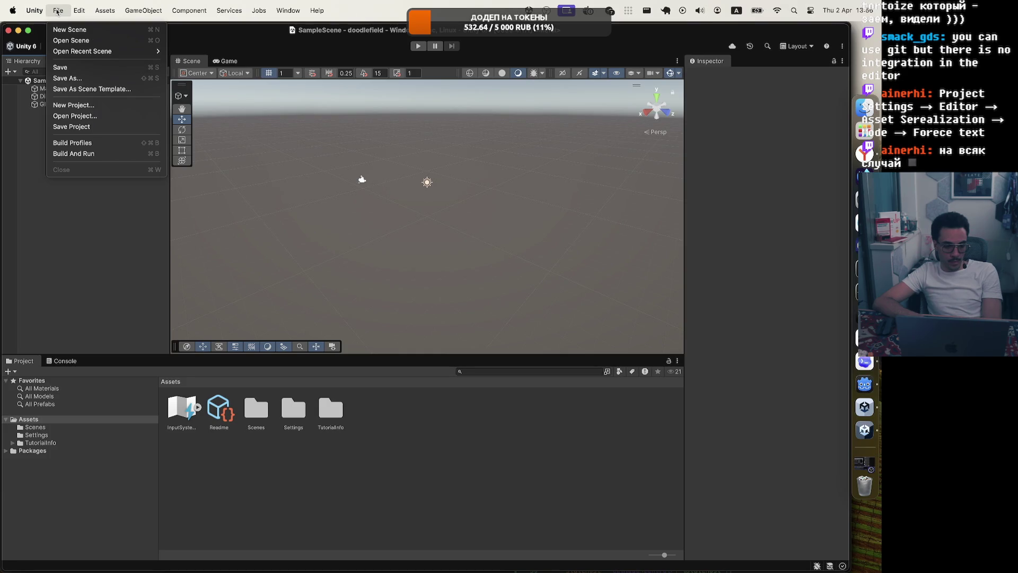
{"action": "mouse_move", "coordinate": [32, 13]}
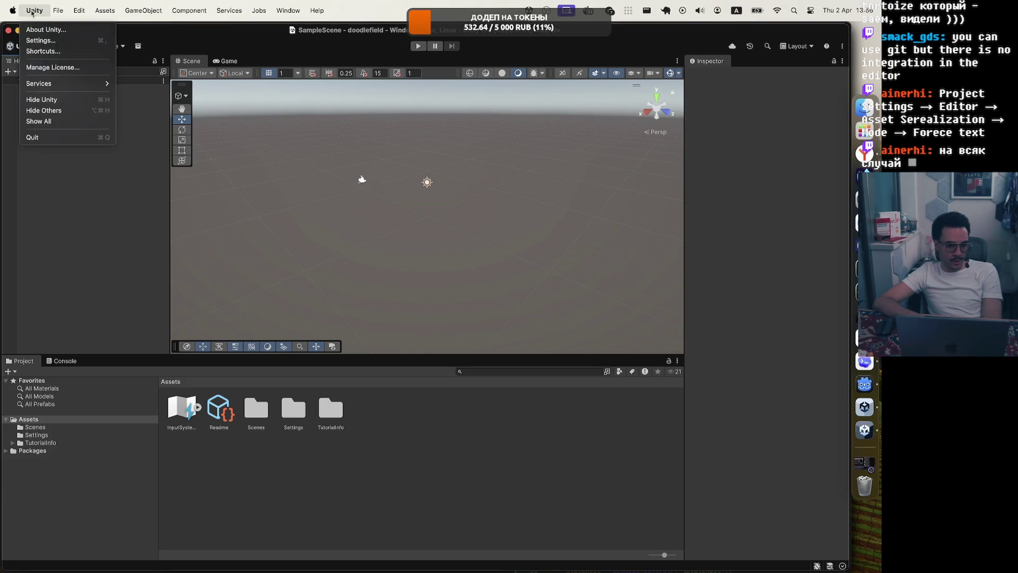
{"action": "mouse_move", "coordinate": [64, 11]}
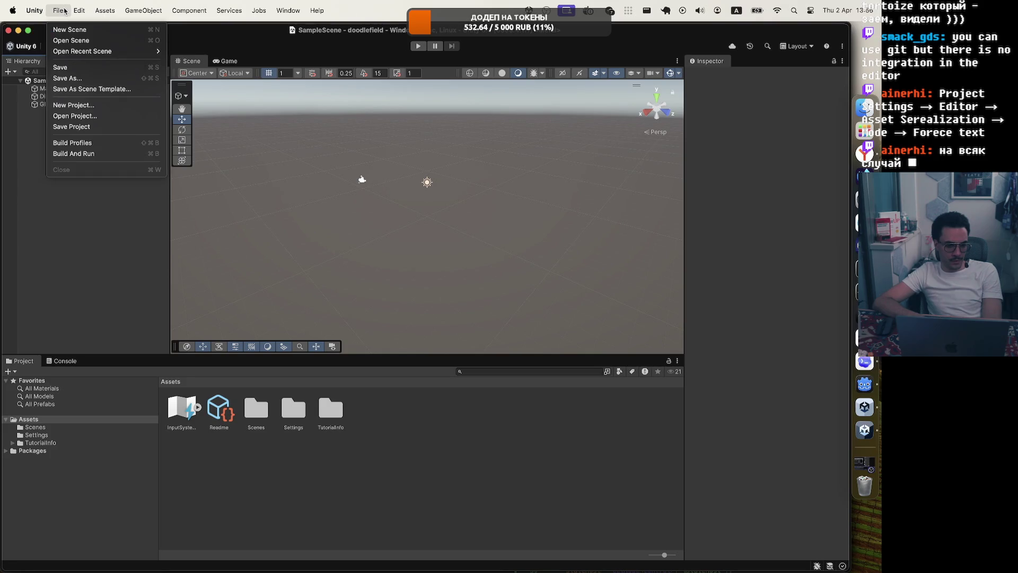
{"action": "left_click", "coordinate": [88, 254]}
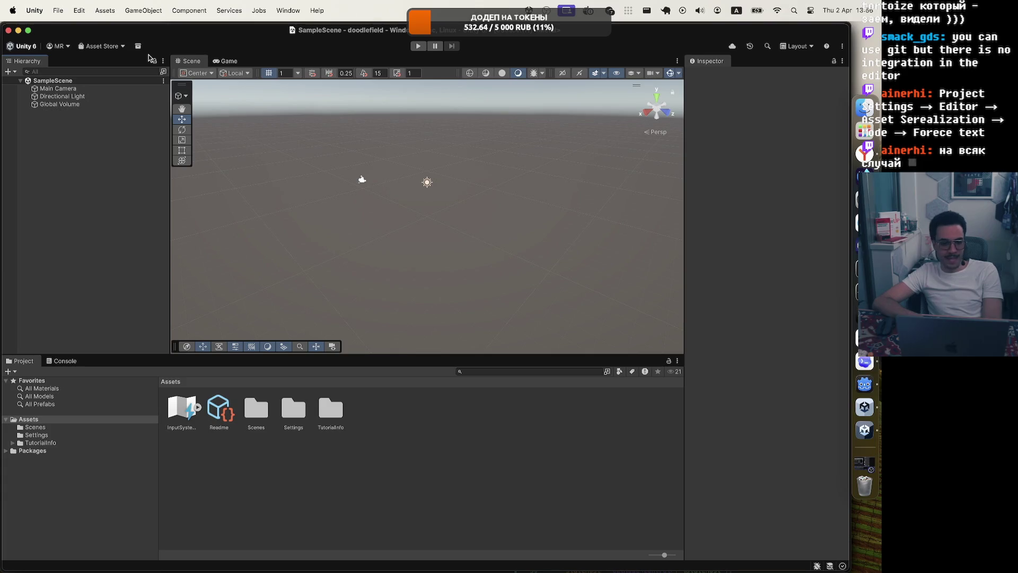
{"action": "left_click", "coordinate": [80, 12]}
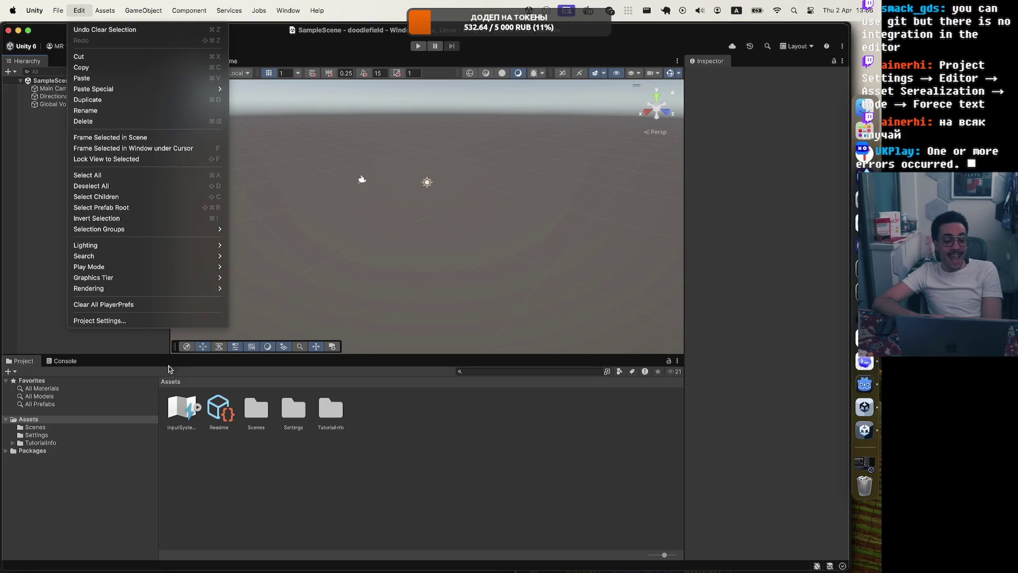
Open Project Settings on the Editor page and scroll to the serialization options.
{"action": "left_click", "coordinate": [177, 321]}
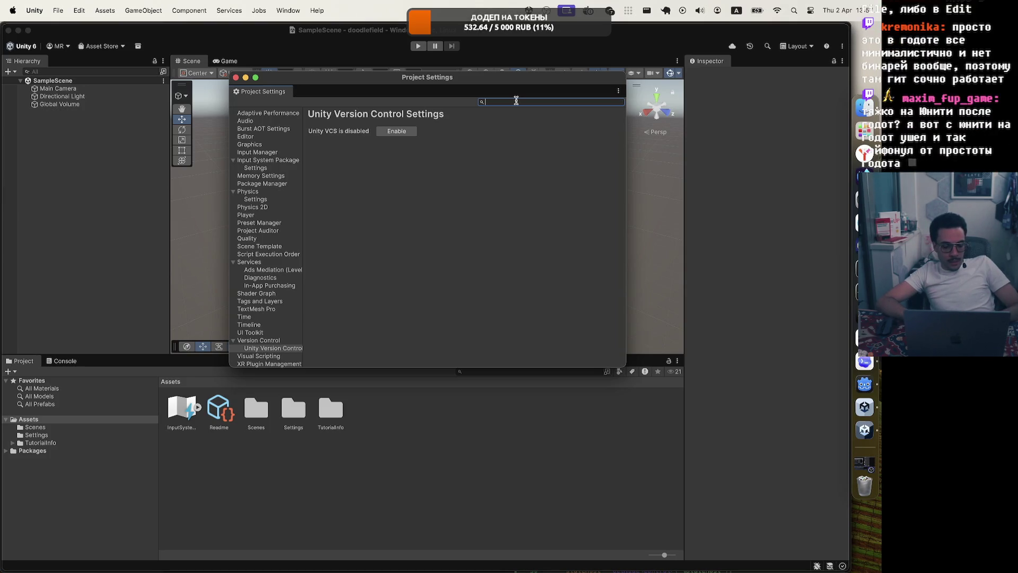
{"action": "left_click", "coordinate": [258, 137]}
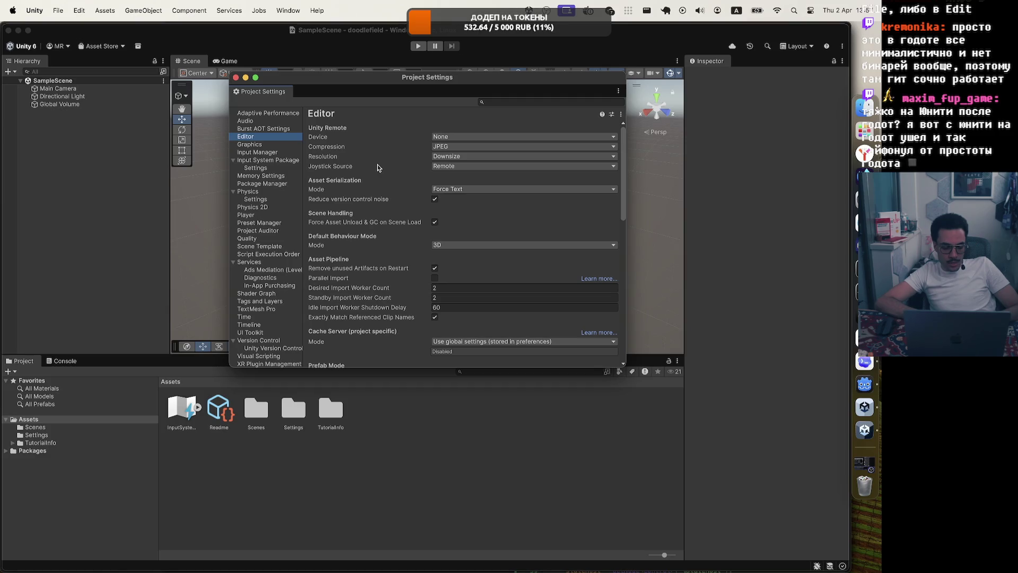
{"action": "scroll", "coordinate": [379, 167], "scroll_direction": "down", "scroll_amount": 3}
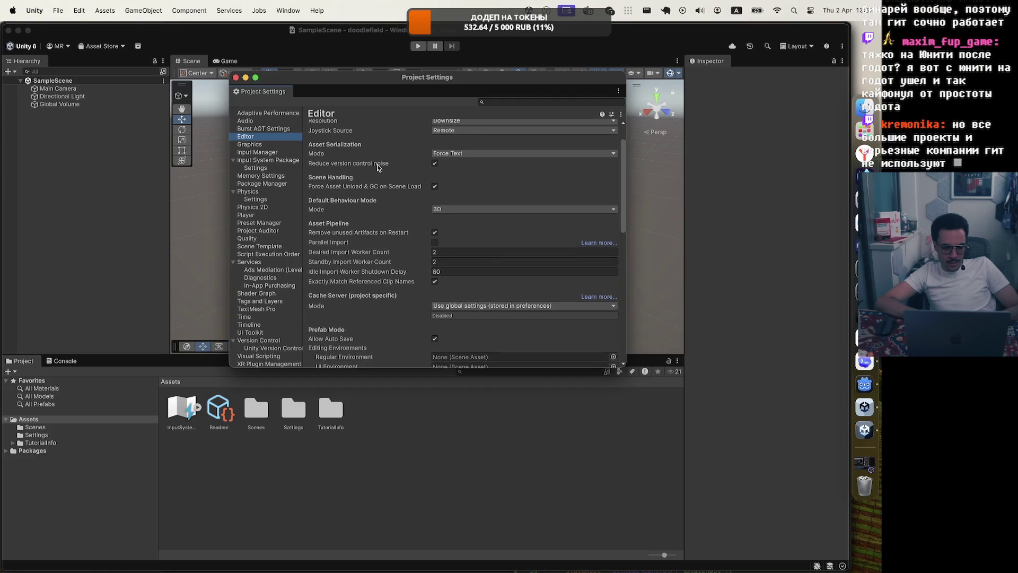
{"action": "scroll", "coordinate": [378, 167], "scroll_direction": "down", "scroll_amount": 1}
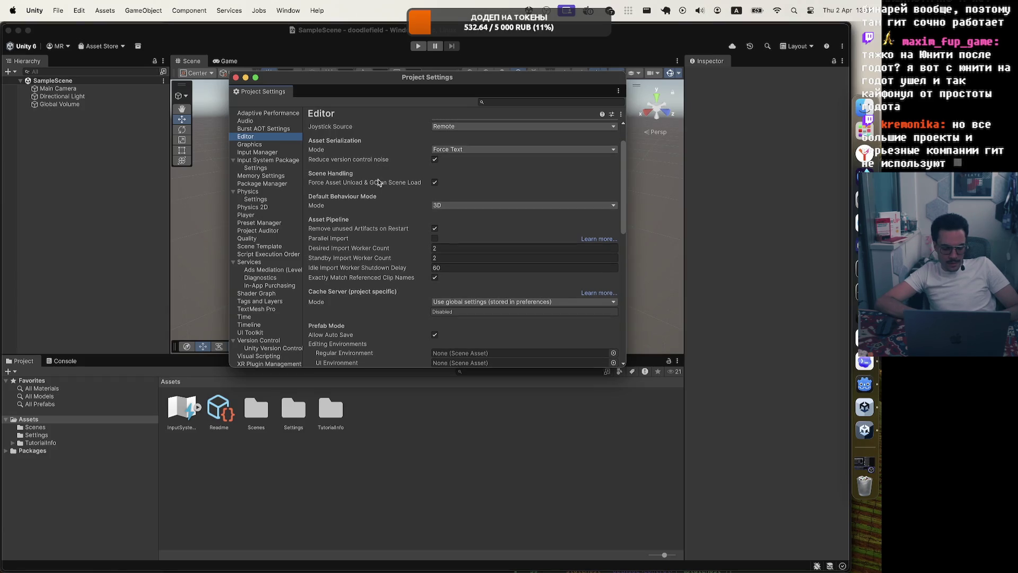
{"action": "mouse_move", "coordinate": [389, 256]}
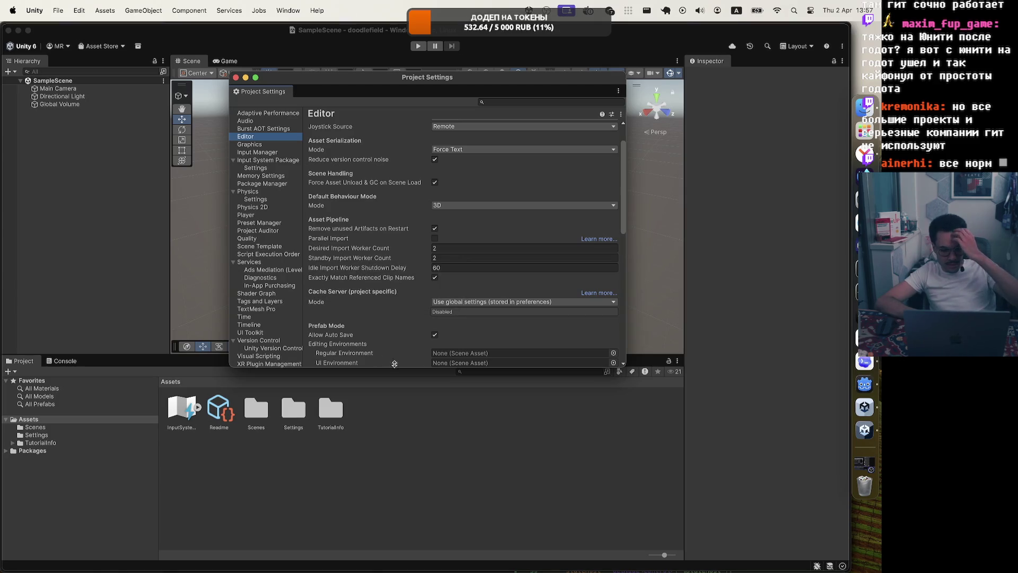
{"action": "scroll", "coordinate": [400, 297], "scroll_direction": "down", "scroll_amount": 10}
{"action": "scroll", "coordinate": [403, 311], "scroll_direction": "down", "scroll_amount": 5}
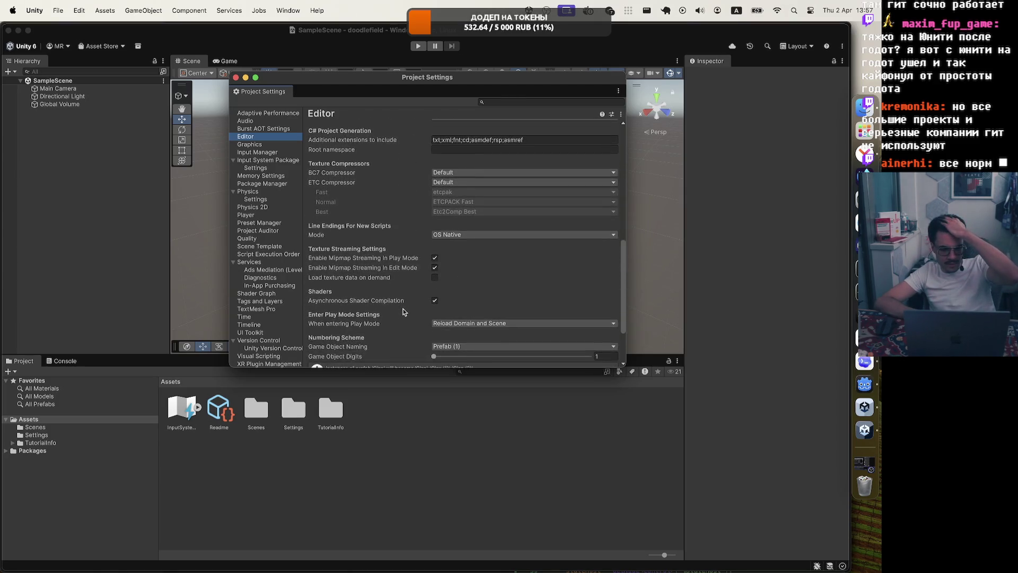
{"action": "scroll", "coordinate": [403, 312], "scroll_direction": "down", "scroll_amount": 5}
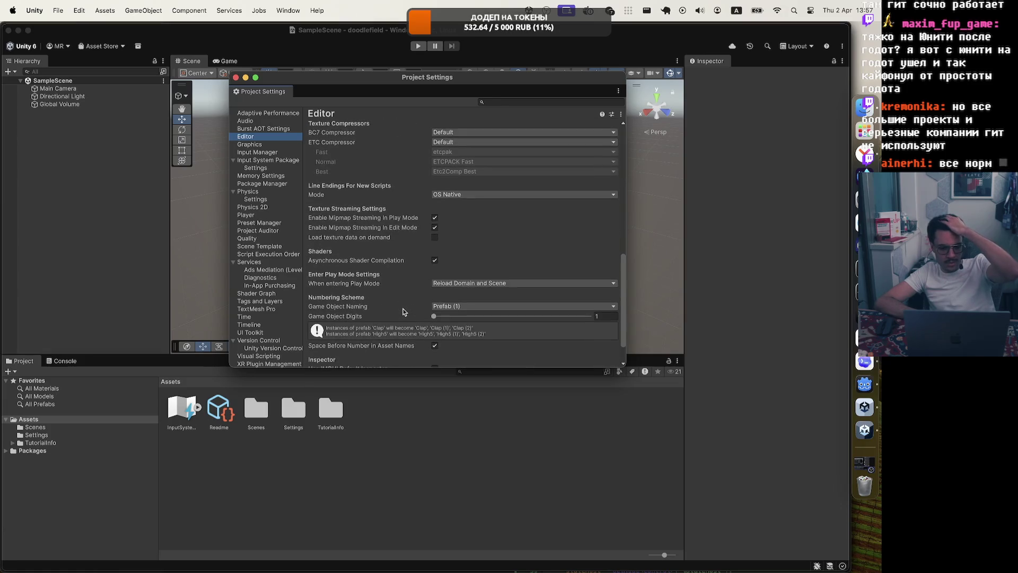
{"action": "scroll", "coordinate": [403, 311], "scroll_direction": "down", "scroll_amount": 2}
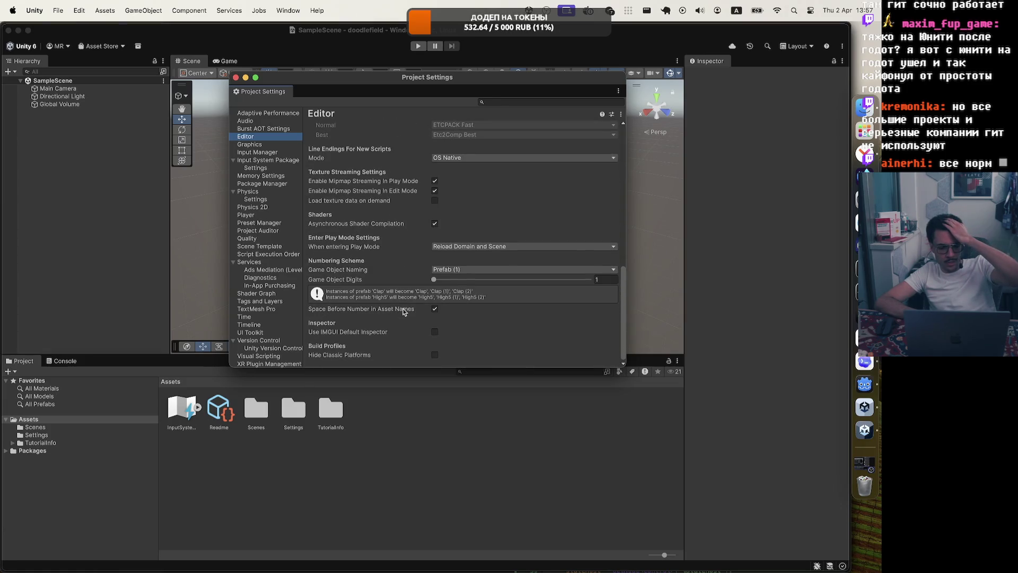
{"action": "scroll", "coordinate": [403, 312], "scroll_direction": "up", "scroll_amount": 15}
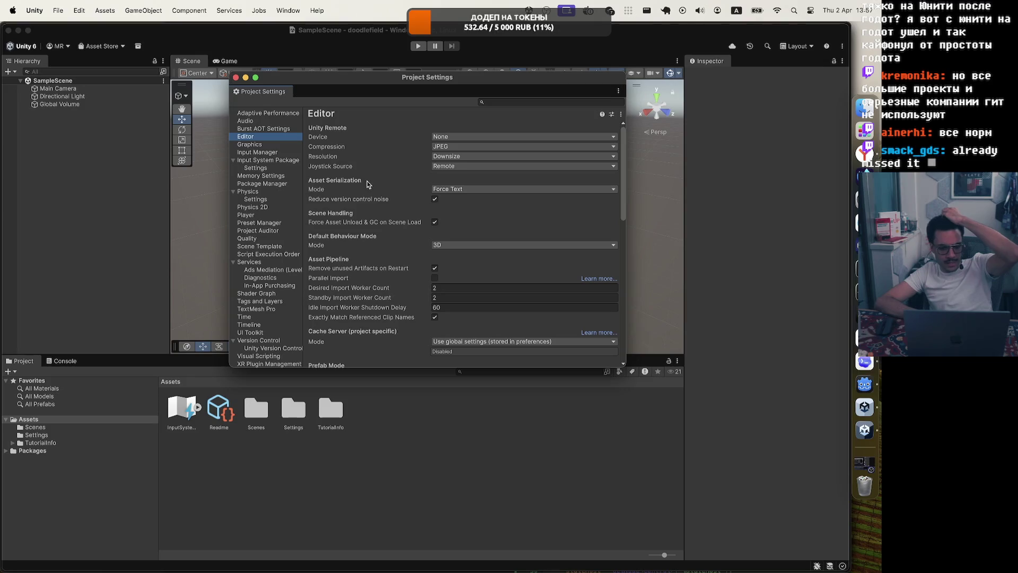
Keep Asset Serialization Mode at Force Text, close Project Settings, and return to Codex.
{"action": "left_click", "coordinate": [445, 189]}
{"action": "left_click", "coordinate": [448, 191]}
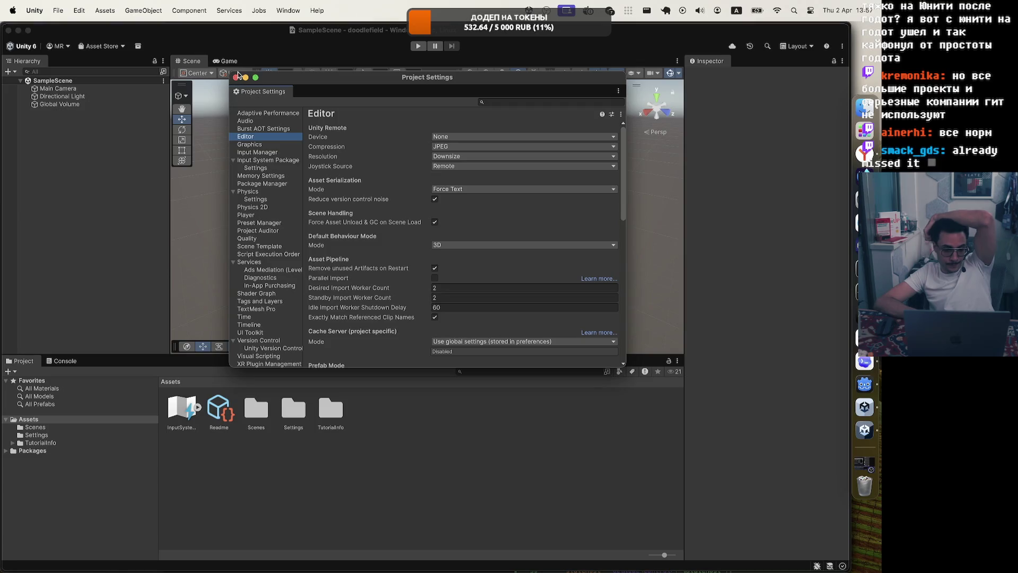
{"action": "left_click", "coordinate": [235, 77]}
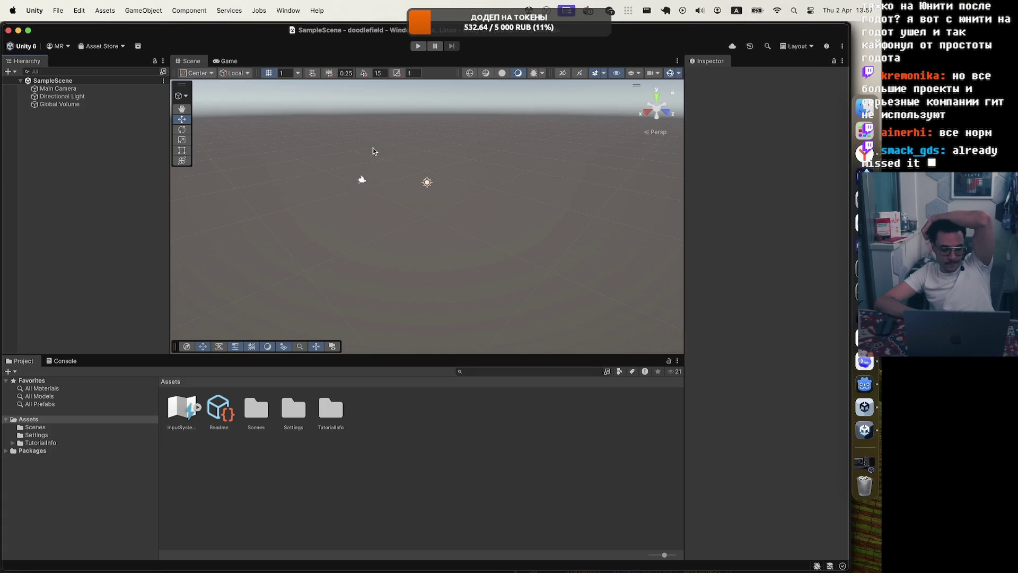
{"action": "left_click", "coordinate": [865, 361]}
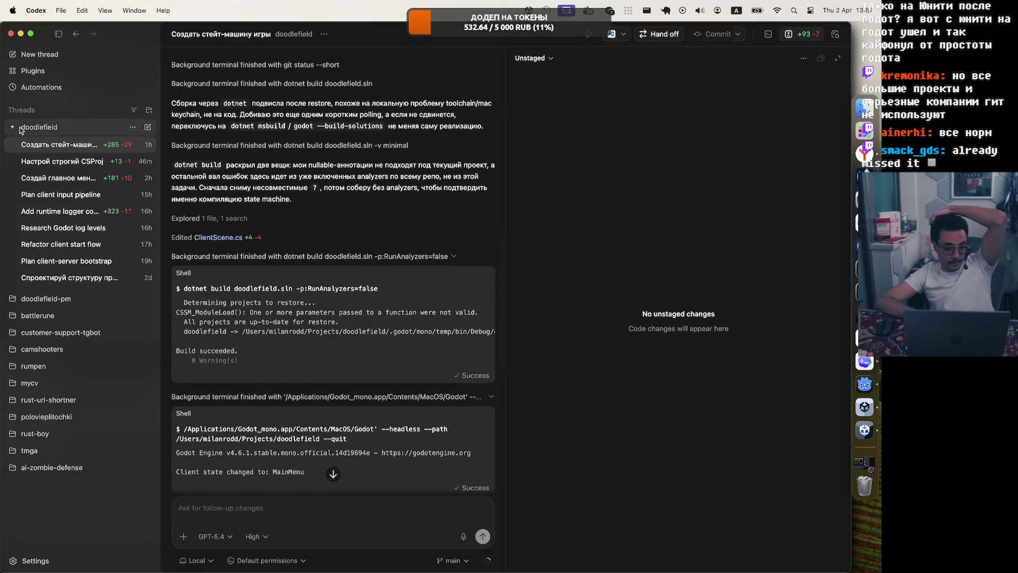
Start a new doodlefield thread using GPT-5.4-Mini with Medium reasoning effort.
{"action": "left_click", "coordinate": [96, 129]}
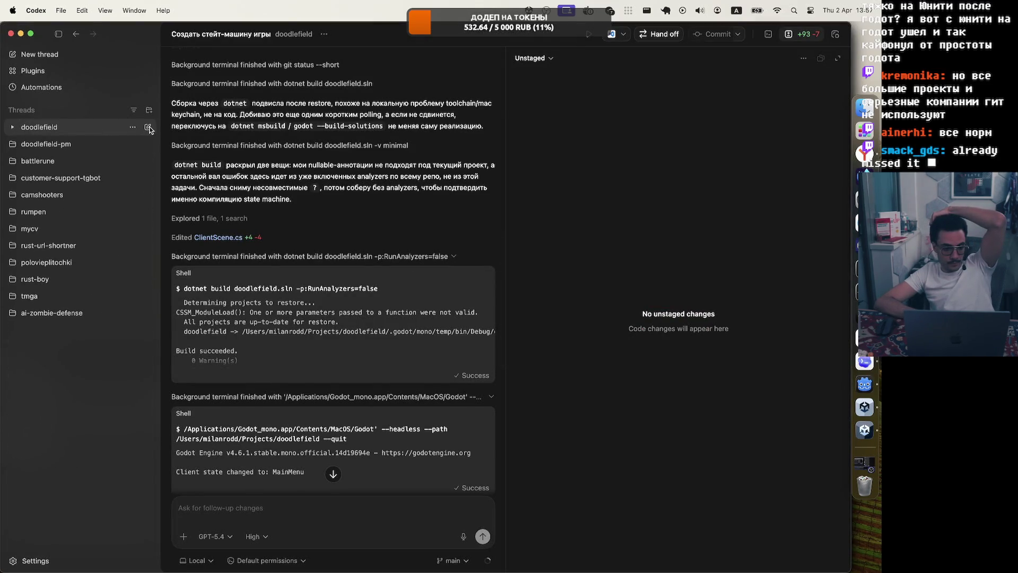
{"action": "left_click", "coordinate": [148, 127]}
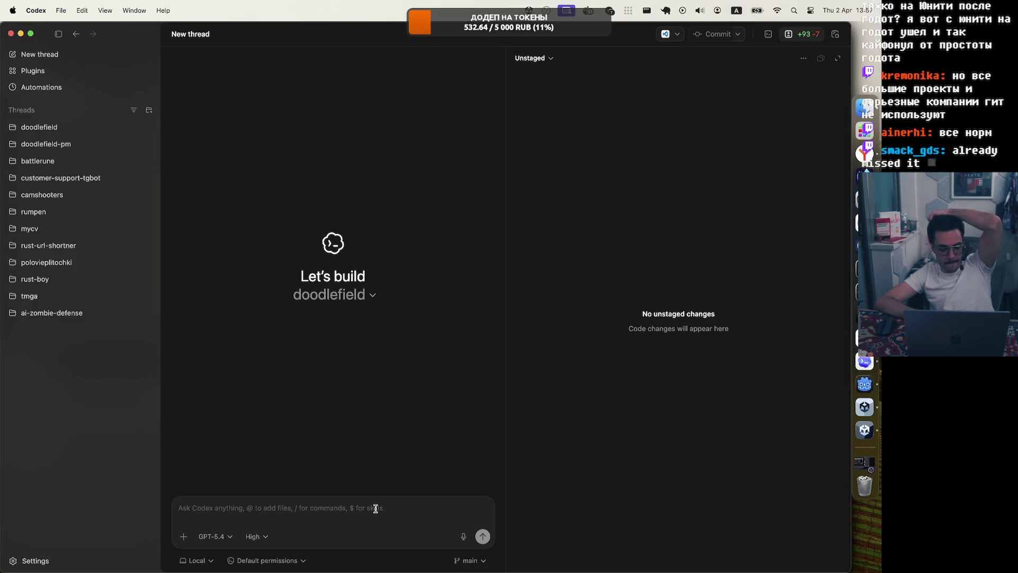
{"action": "left_click", "coordinate": [256, 536]}
{"action": "left_click", "coordinate": [215, 536]}
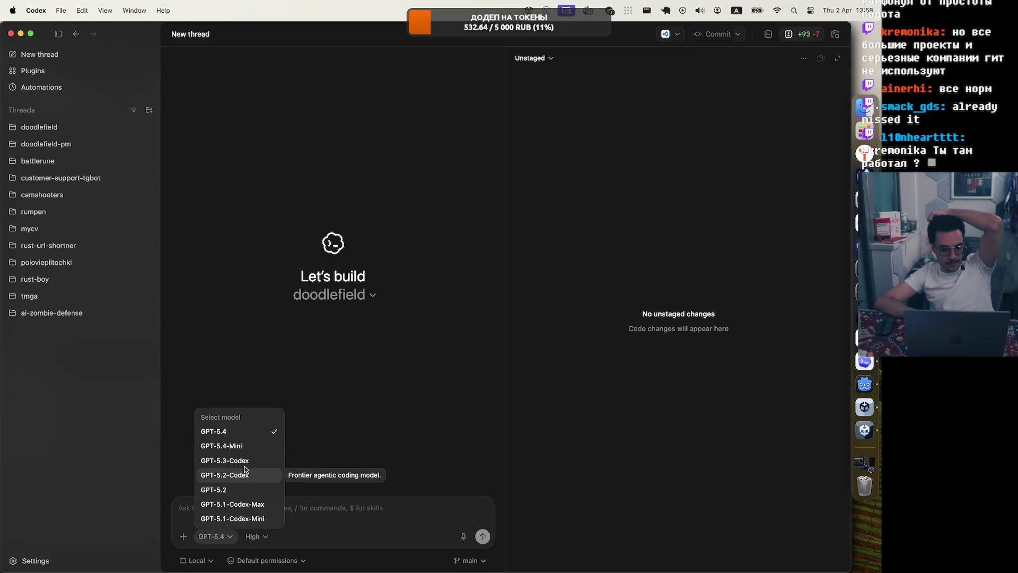
{"action": "left_click", "coordinate": [259, 447]}
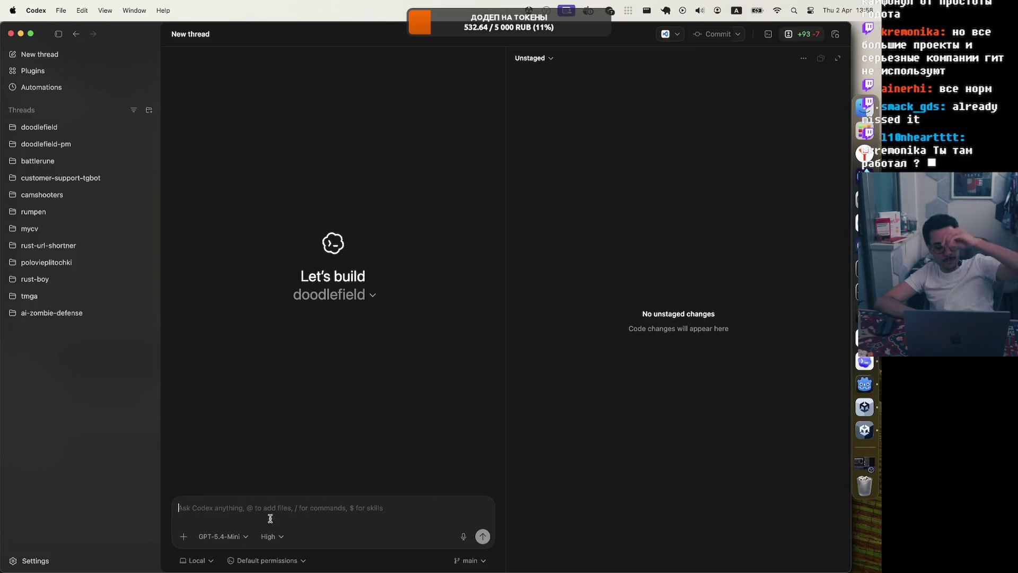
{"action": "left_click", "coordinate": [272, 536]}
{"action": "left_click", "coordinate": [290, 485]}
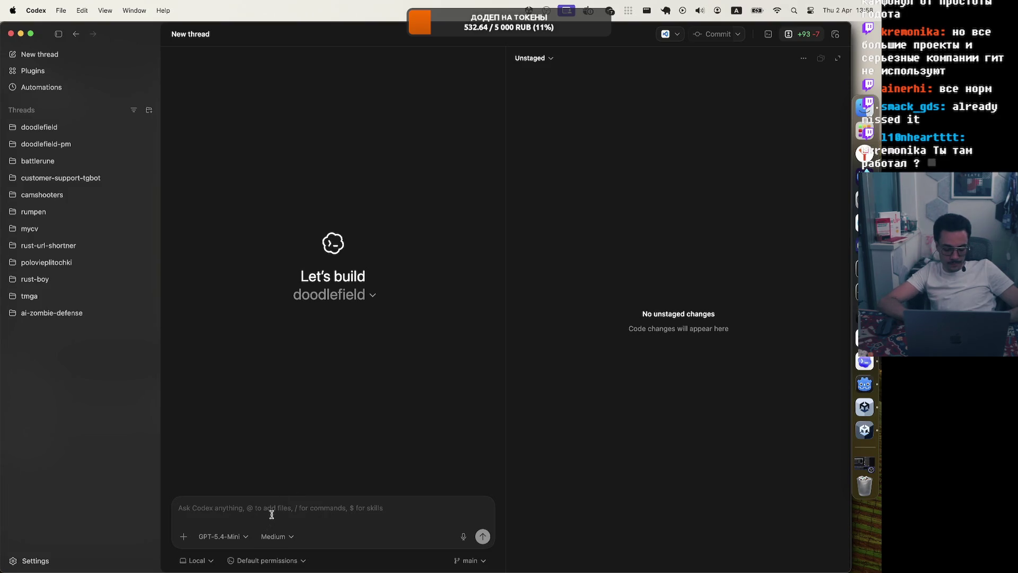
Dictate the question 'Что находится в проекте?' into the message box, briefly checking Tailscale status.
{"action": "left_click", "coordinate": [463, 536]}
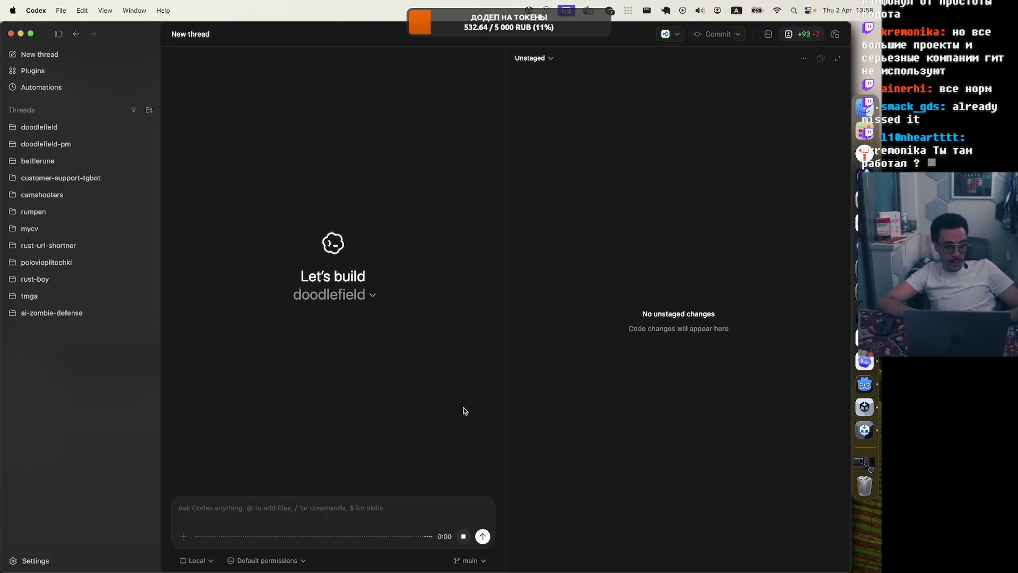
{"action": "left_click", "coordinate": [483, 536]}
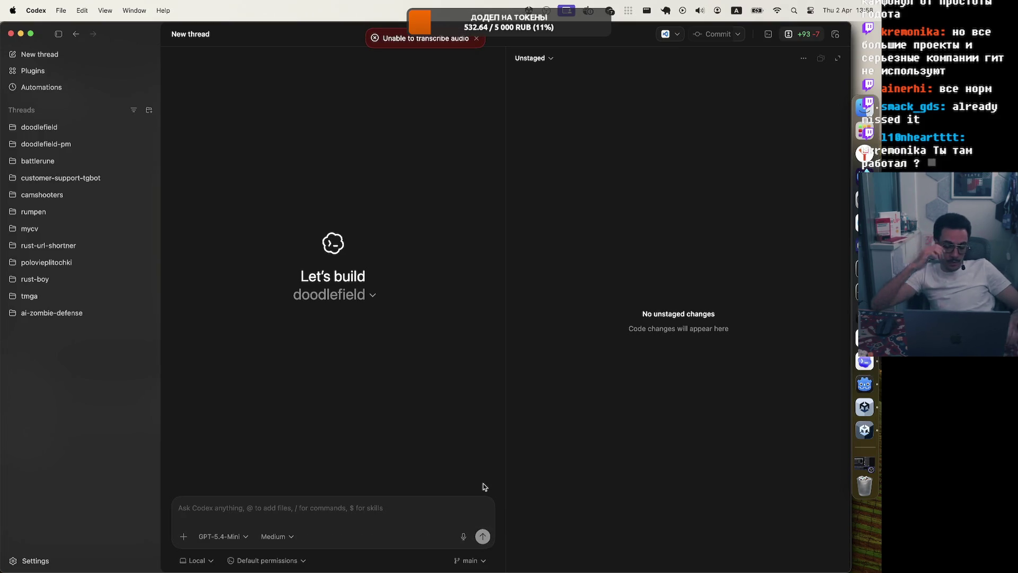
{"action": "left_click", "coordinate": [628, 11]}
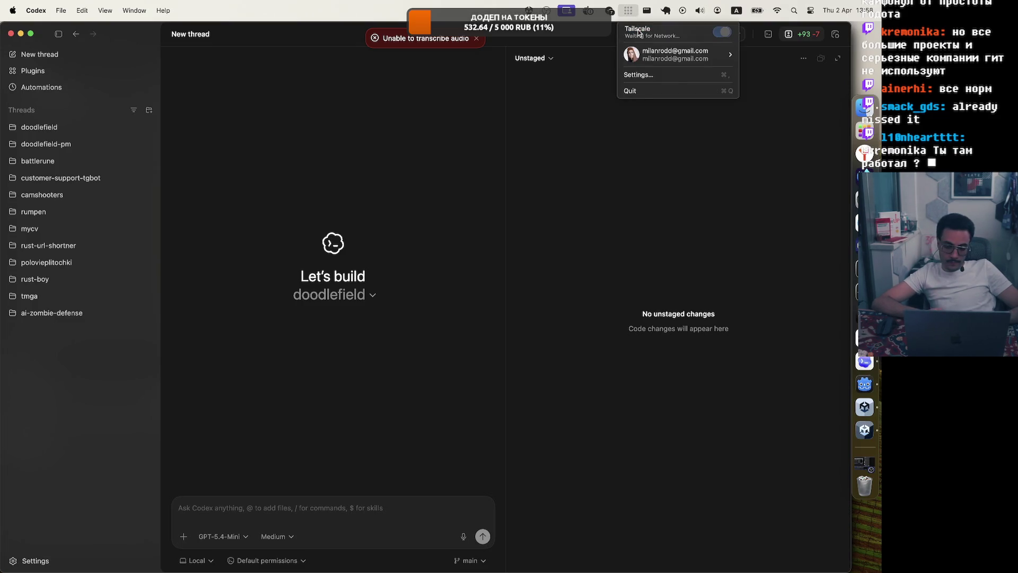
{"action": "left_click", "coordinate": [460, 348]}
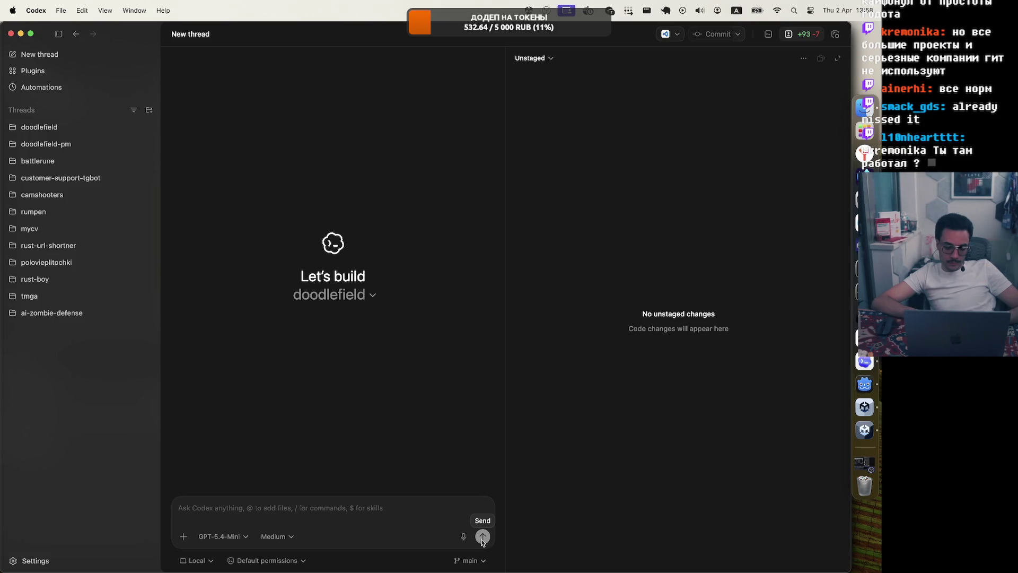
{"action": "left_click", "coordinate": [464, 537]}
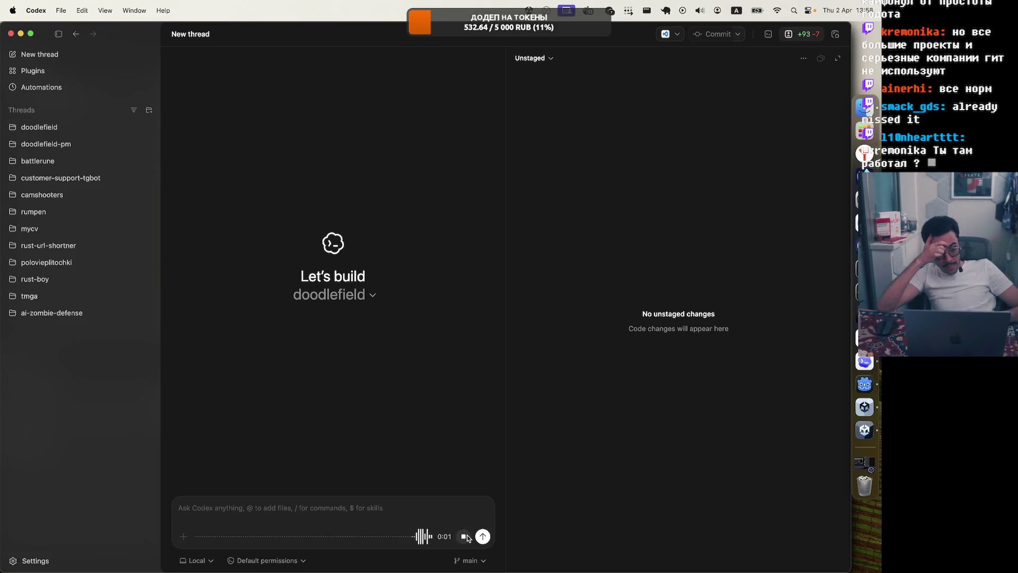
{"action": "left_click", "coordinate": [482, 537]}
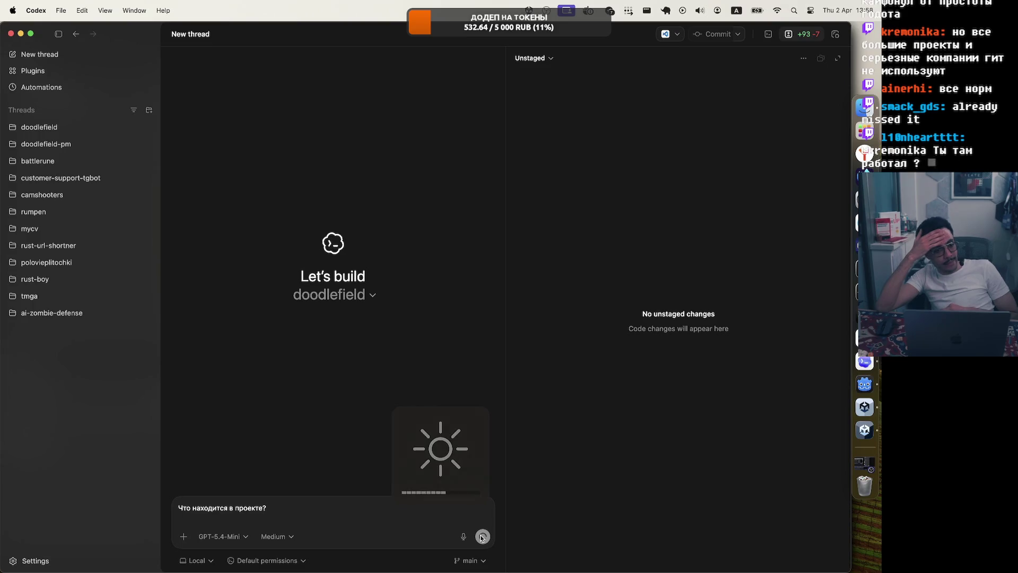
Send 'Что находится в проекте?' and read the summary of the Unity 6.4.1f1 URP project.
{"action": "left_click", "coordinate": [482, 536]}
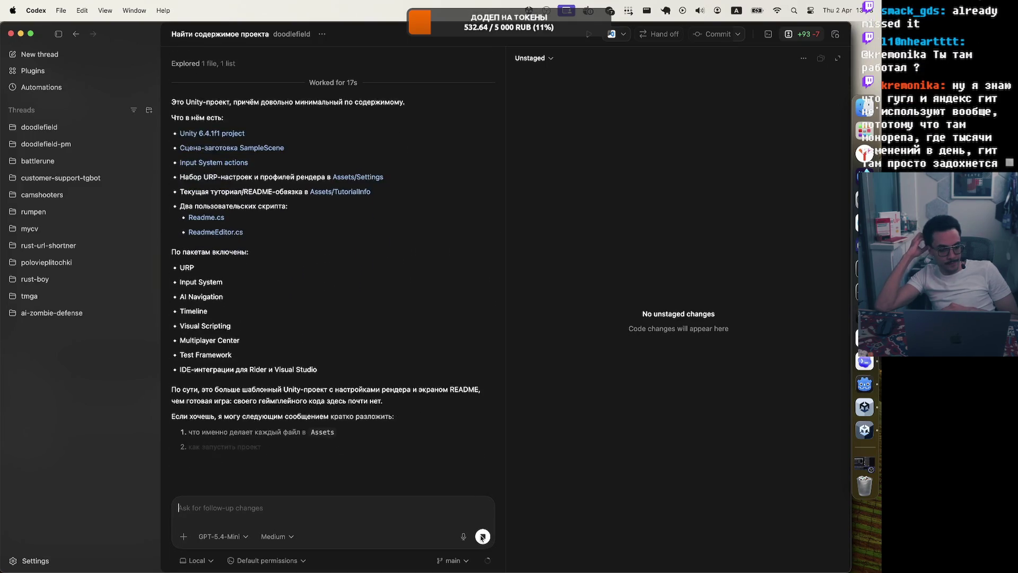
{"action": "scroll", "coordinate": [283, 370], "scroll_direction": "up", "scroll_amount": 2}
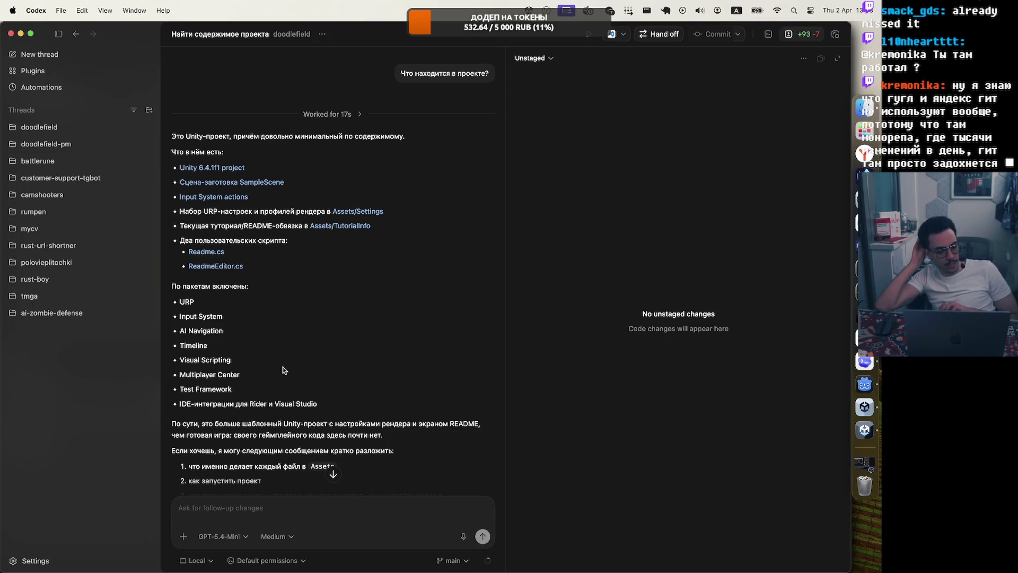
{"action": "scroll", "coordinate": [283, 369], "scroll_direction": "down", "scroll_amount": 2}
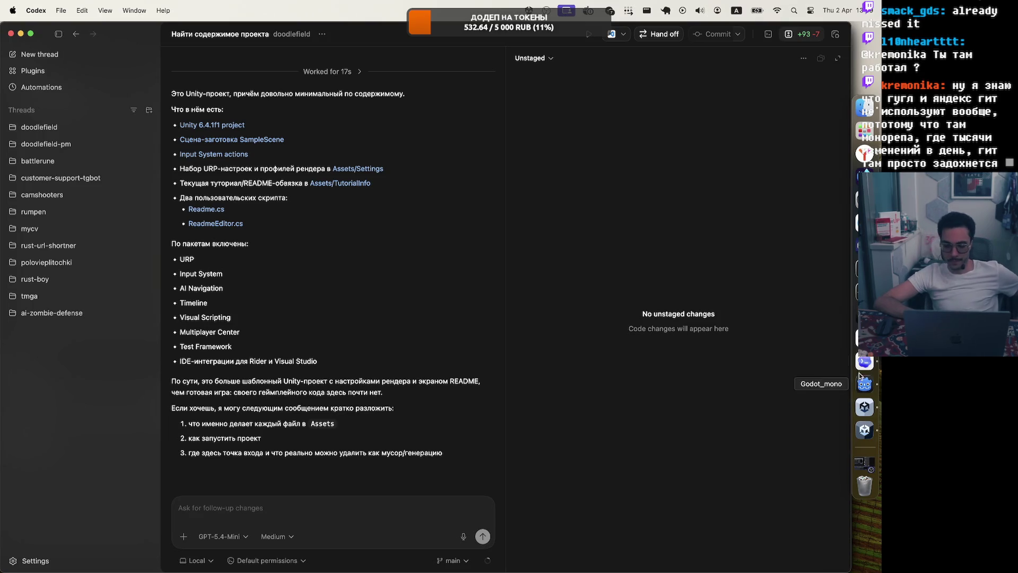
{"action": "left_click", "coordinate": [464, 536]}
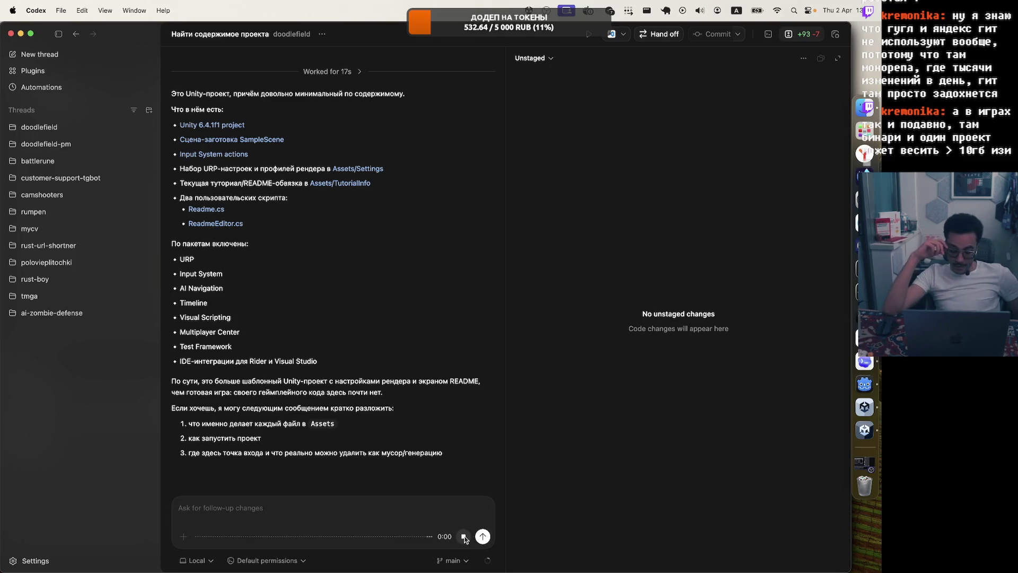
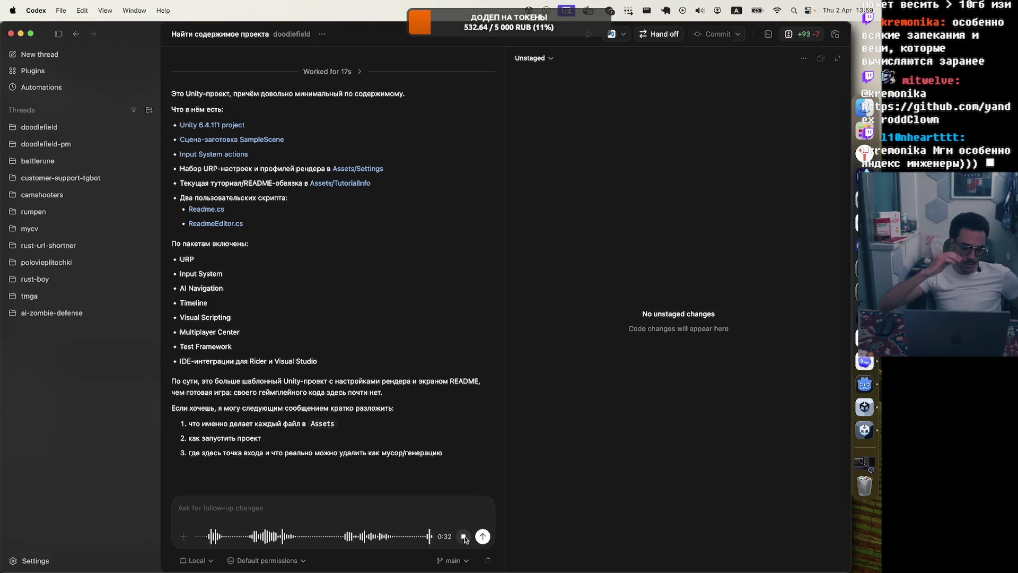
Send the dictated question about splitting the project into client and Dedicated Server builds.
{"action": "left_click", "coordinate": [482, 537]}
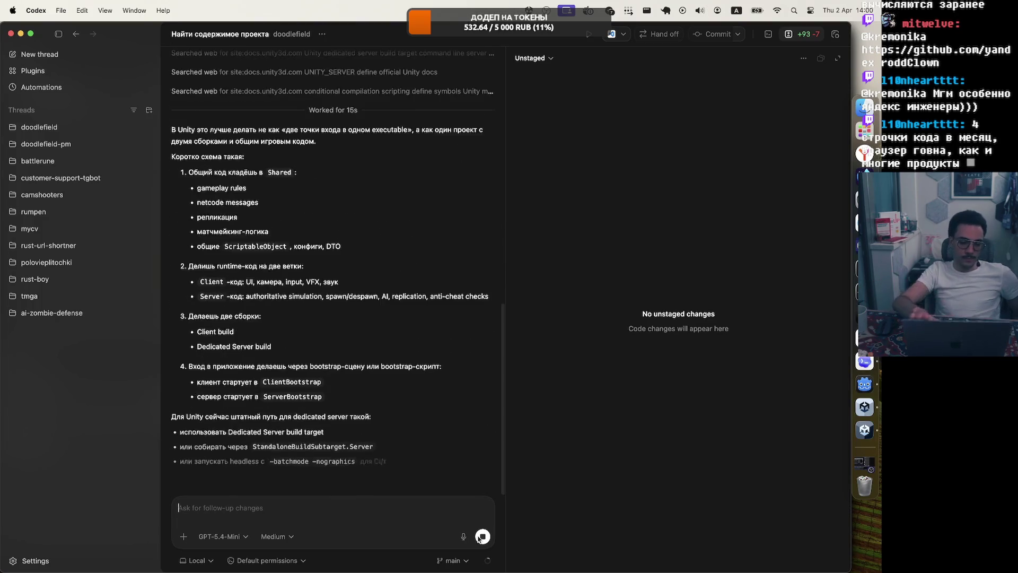
{"action": "scroll", "coordinate": [301, 348], "scroll_direction": "up", "scroll_amount": 5}
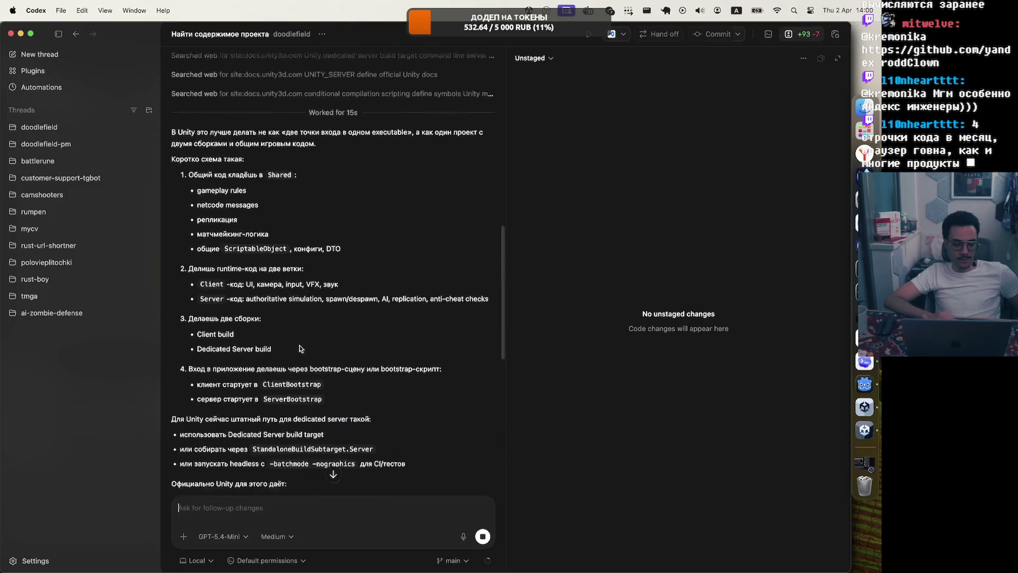
{"action": "scroll", "coordinate": [300, 348], "scroll_direction": "down", "scroll_amount": 6}
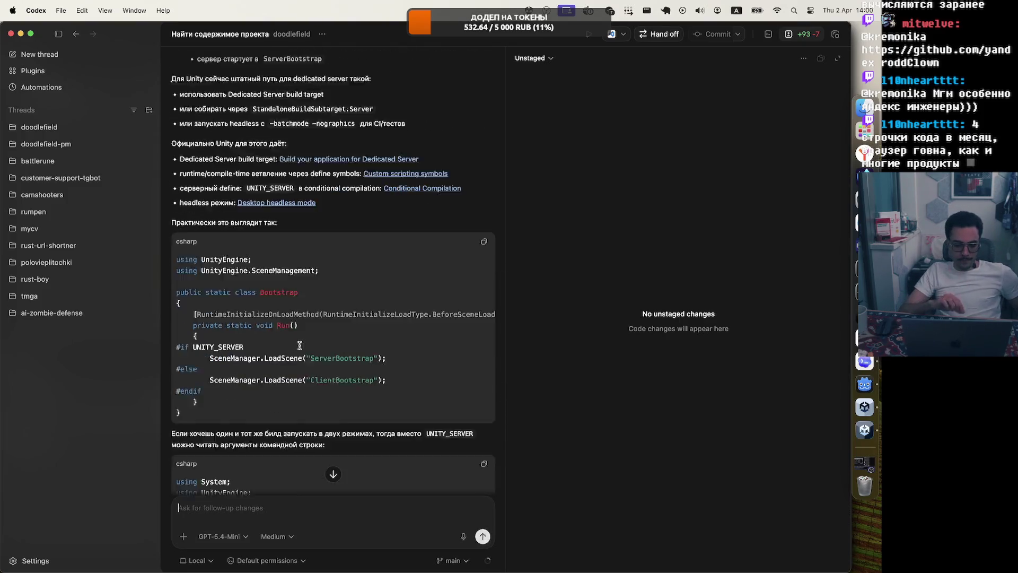
{"action": "scroll", "coordinate": [301, 347], "scroll_direction": "down", "scroll_amount": 1}
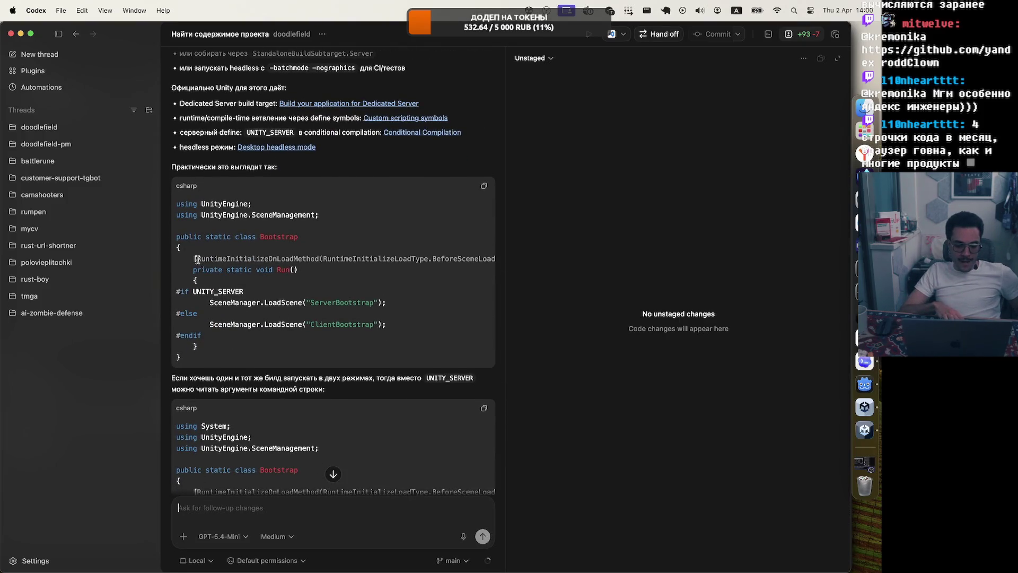
{"action": "left_click_drag", "start_coordinate": [197, 259], "coordinate": [330, 260]}
{"action": "left_click", "coordinate": [321, 259]}
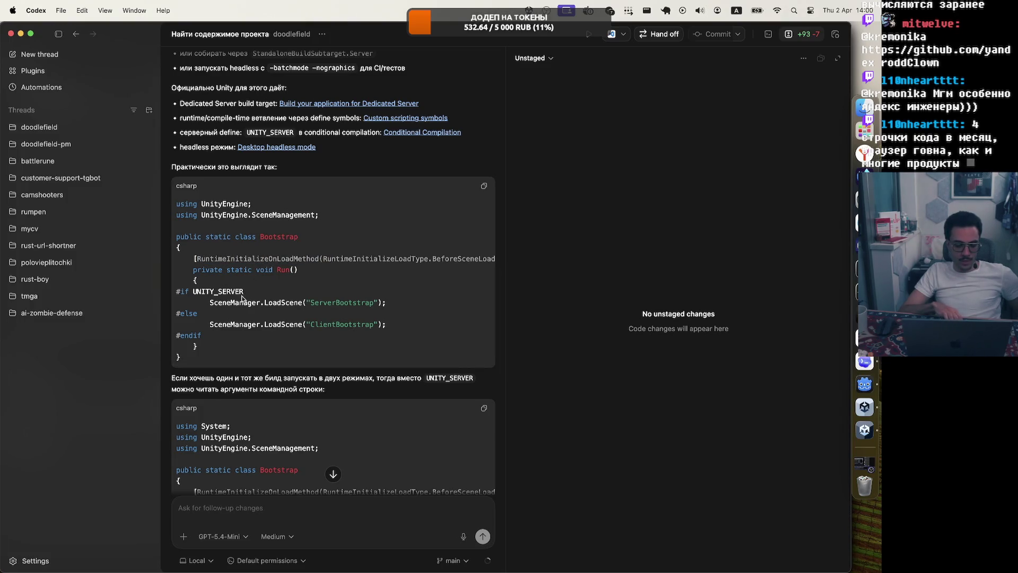
{"action": "left_click_drag", "start_coordinate": [244, 293], "coordinate": [173, 294]}
{"action": "left_click", "coordinate": [217, 293]}
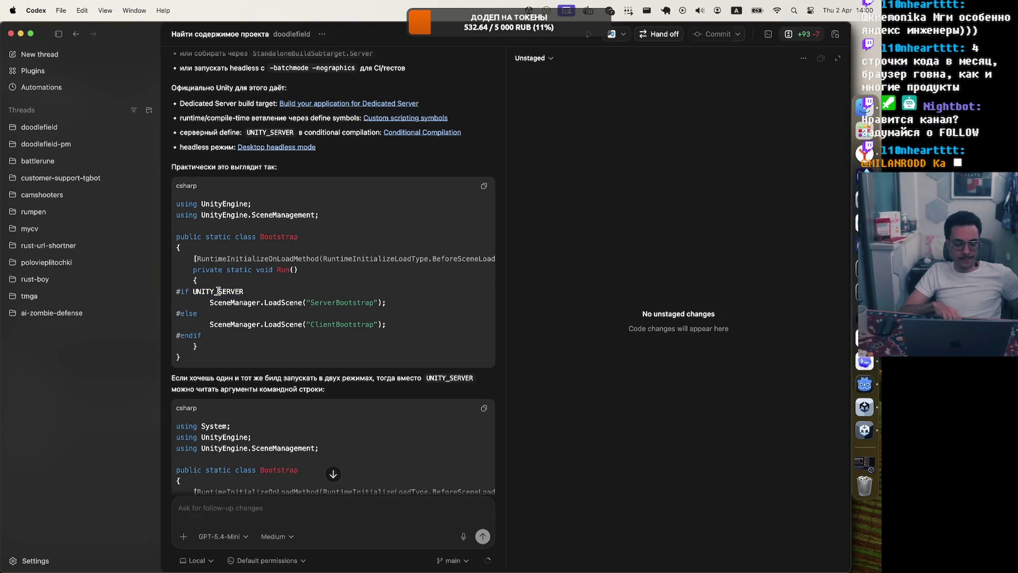
{"action": "scroll", "coordinate": [217, 295], "scroll_direction": "down", "scroll_amount": 2}
{"action": "mouse_move", "coordinate": [216, 294]}
{"action": "left_mouse_down"}
{"action": "mouse_move", "coordinate": [180, 78]}
{"action": "mouse_move", "coordinate": [173, 254]}
{"action": "left_mouse_up"}
{"action": "left_click", "coordinate": [223, 311]}
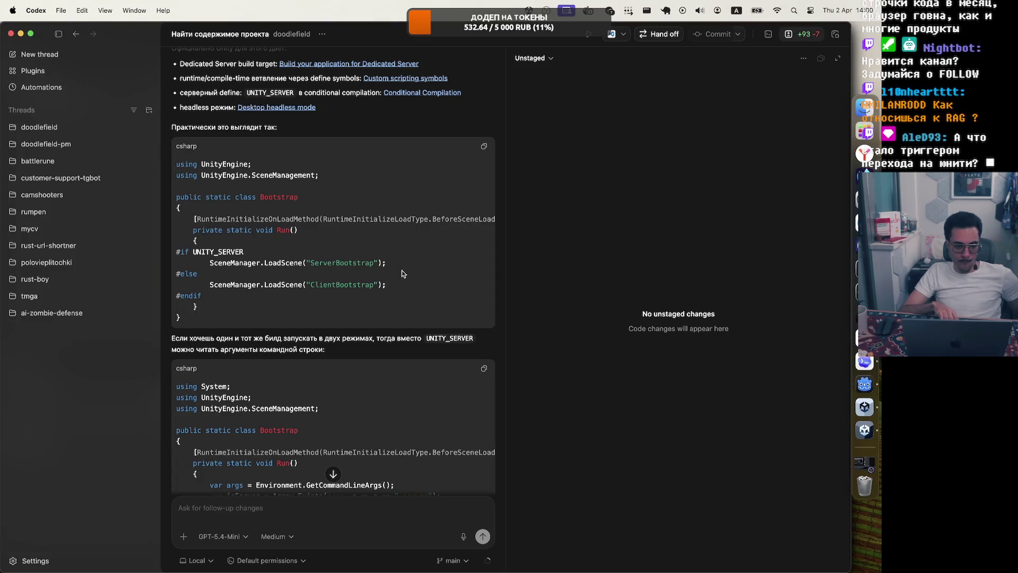
{"action": "scroll", "coordinate": [298, 284], "scroll_direction": "up", "scroll_amount": 3}
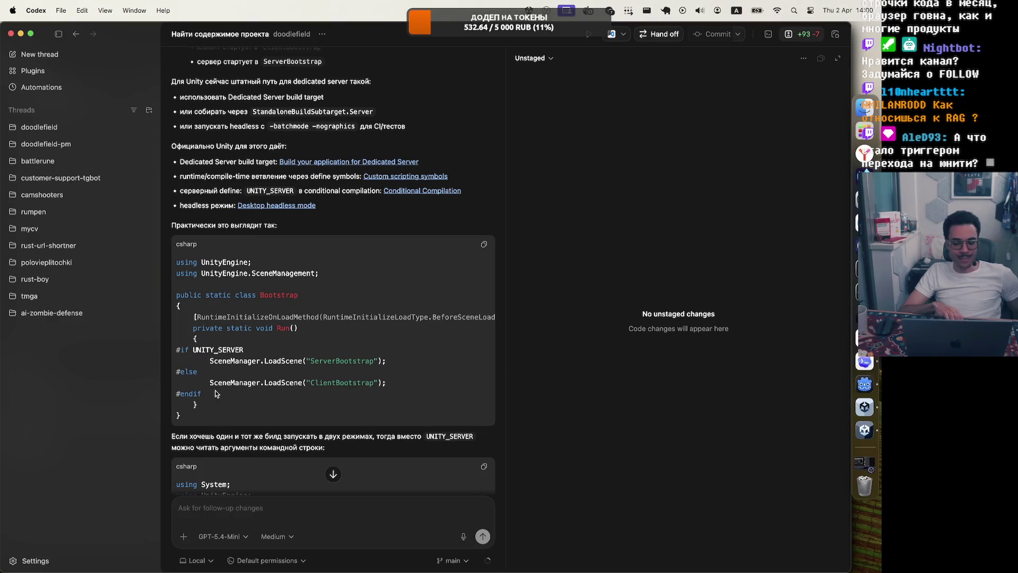
{"action": "scroll", "coordinate": [216, 394], "scroll_direction": "up", "scroll_amount": 10}
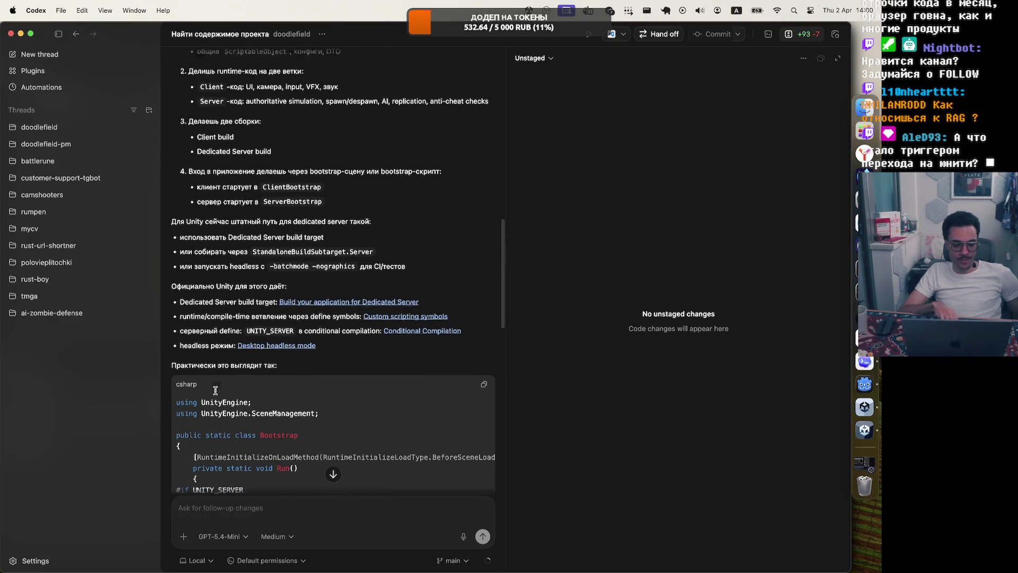
{"action": "scroll", "coordinate": [216, 390], "scroll_direction": "up", "scroll_amount": 2}
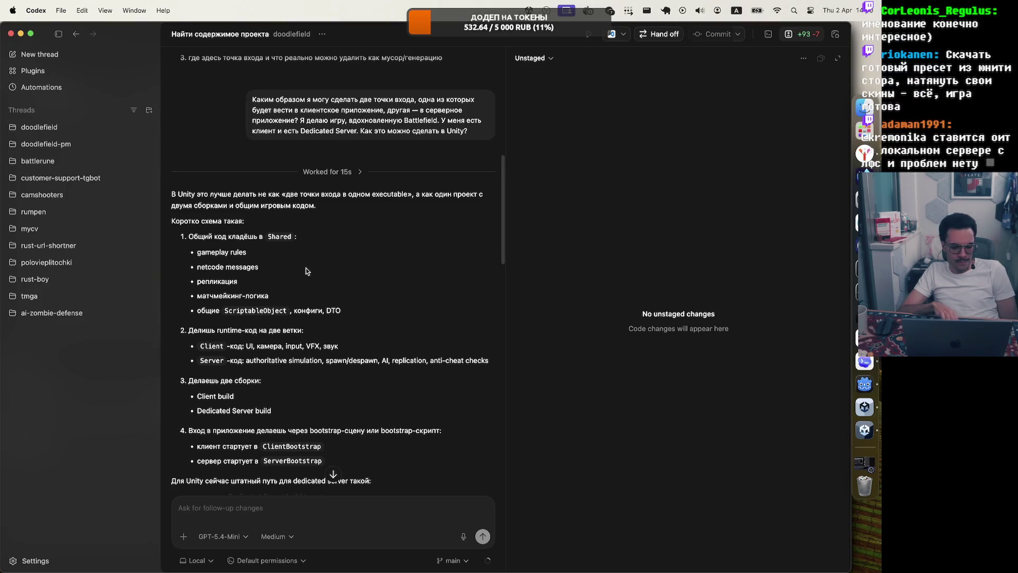
{"action": "scroll", "coordinate": [306, 271], "scroll_direction": "down", "scroll_amount": 4}
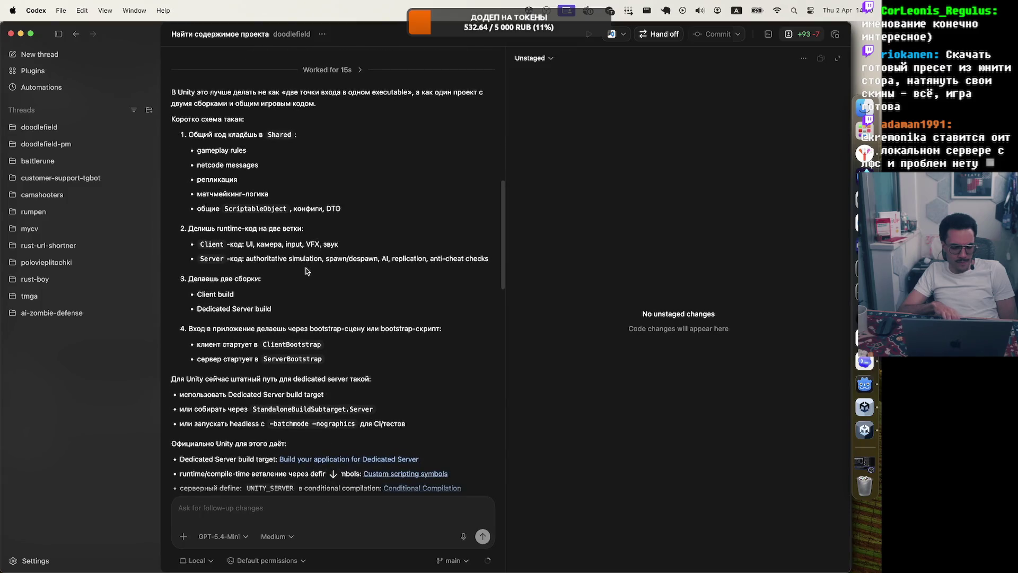
{"action": "scroll", "coordinate": [306, 271], "scroll_direction": "down", "scroll_amount": 2}
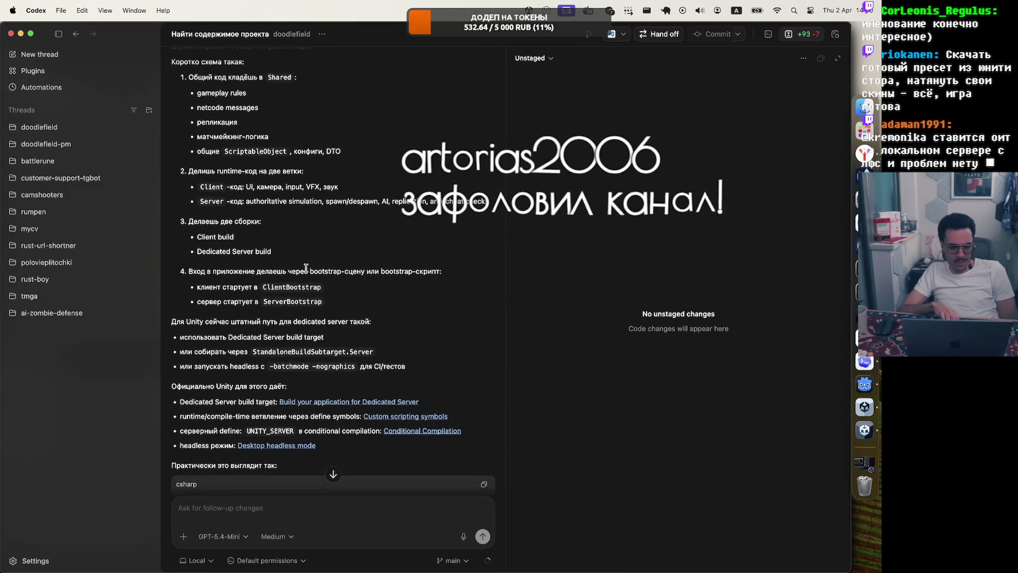
{"action": "scroll", "coordinate": [306, 267], "scroll_direction": "down", "scroll_amount": 10}
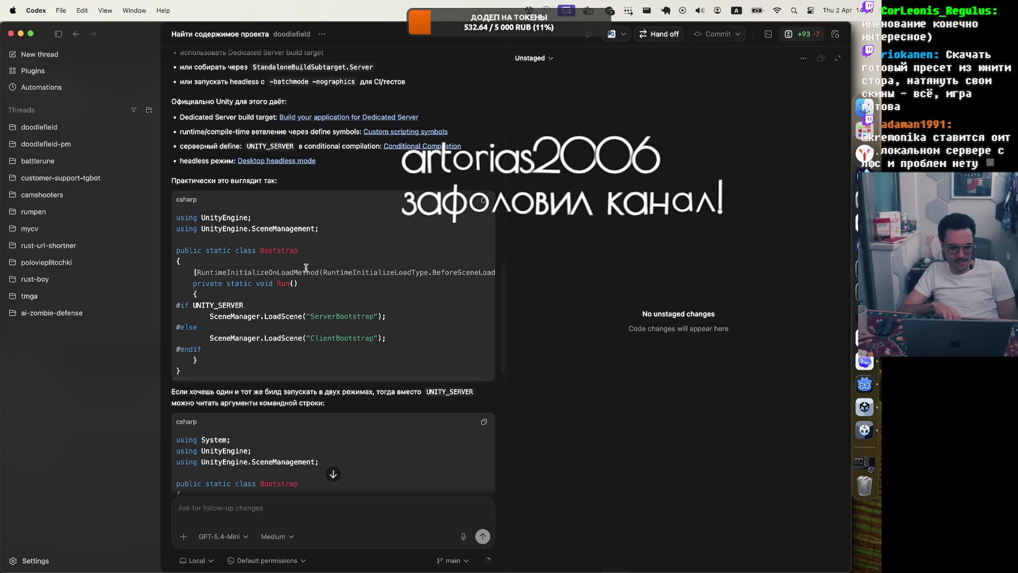
{"action": "scroll", "coordinate": [306, 268], "scroll_direction": "down", "scroll_amount": 5}
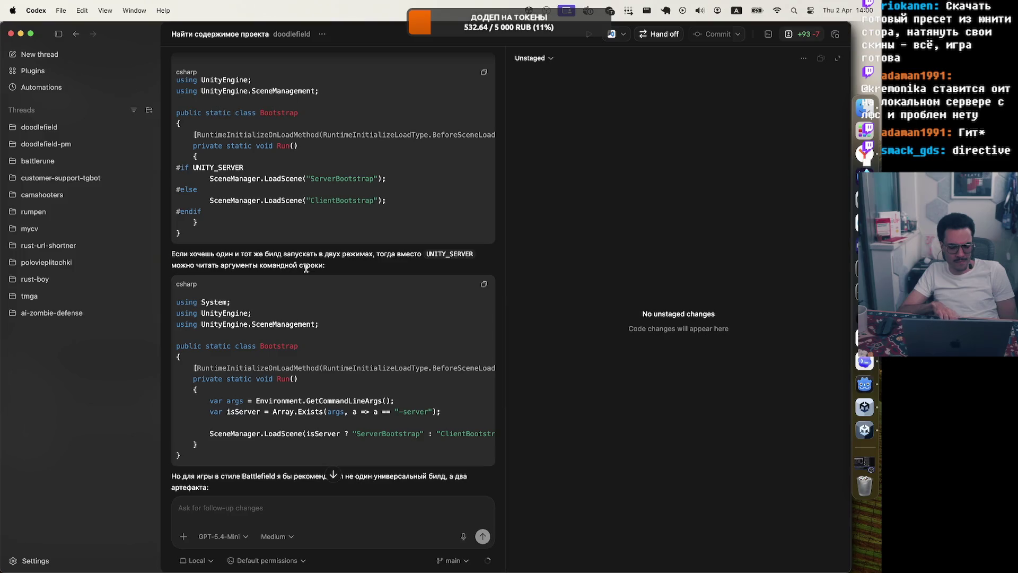
{"action": "scroll", "coordinate": [306, 267], "scroll_direction": "down", "scroll_amount": 3}
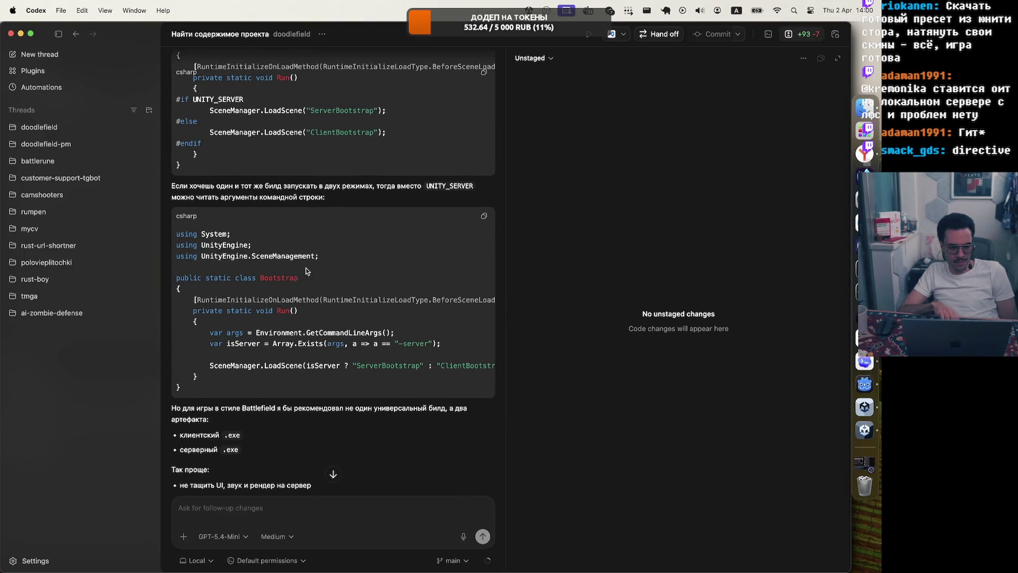
{"action": "scroll", "coordinate": [306, 272], "scroll_direction": "down", "scroll_amount": 3}
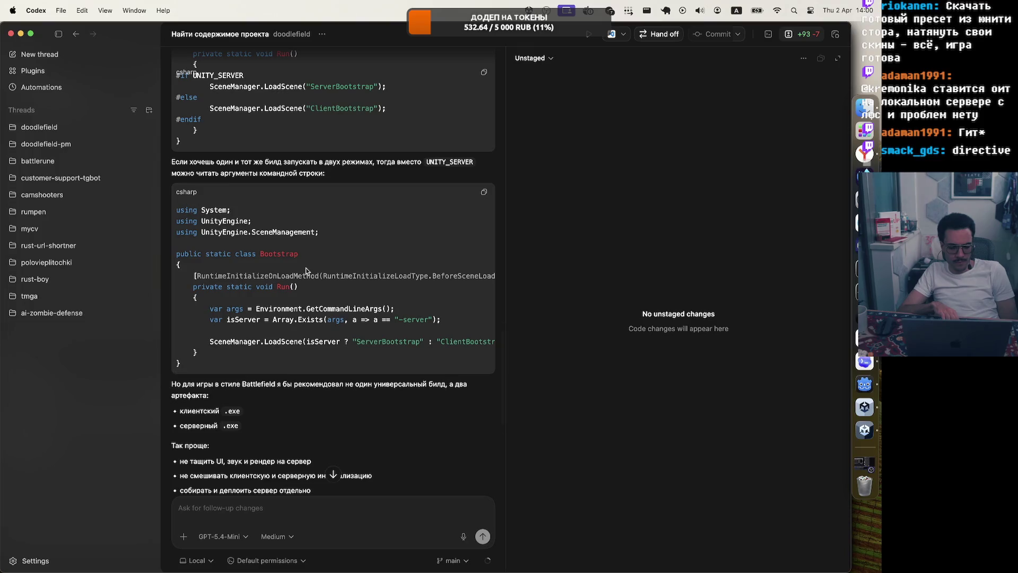
{"action": "scroll", "coordinate": [306, 272], "scroll_direction": "down", "scroll_amount": 2}
{"action": "scroll", "coordinate": [306, 272], "scroll_direction": "down", "scroll_amount": 3}
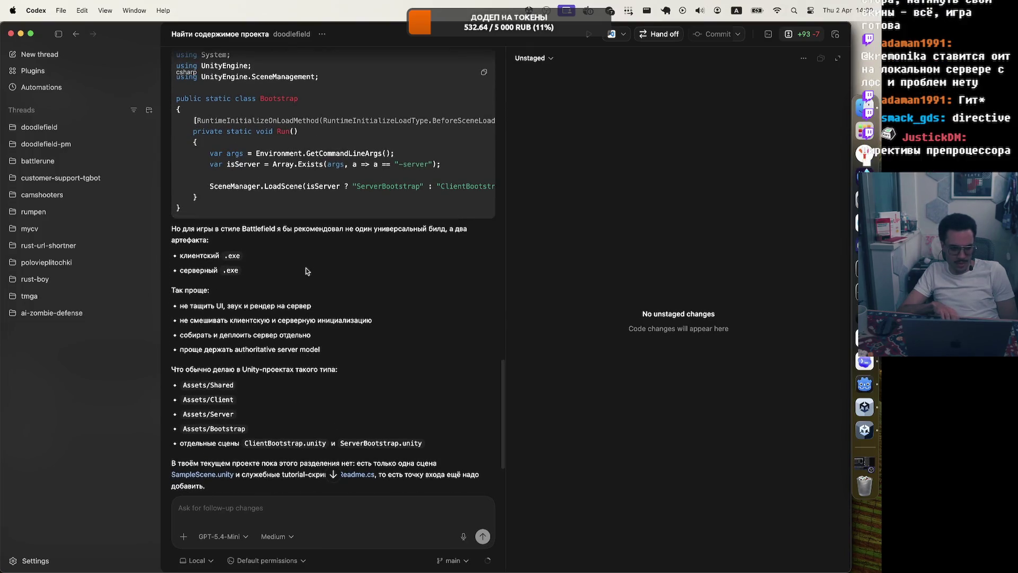
{"action": "scroll", "coordinate": [306, 272], "scroll_direction": "down", "scroll_amount": 4}
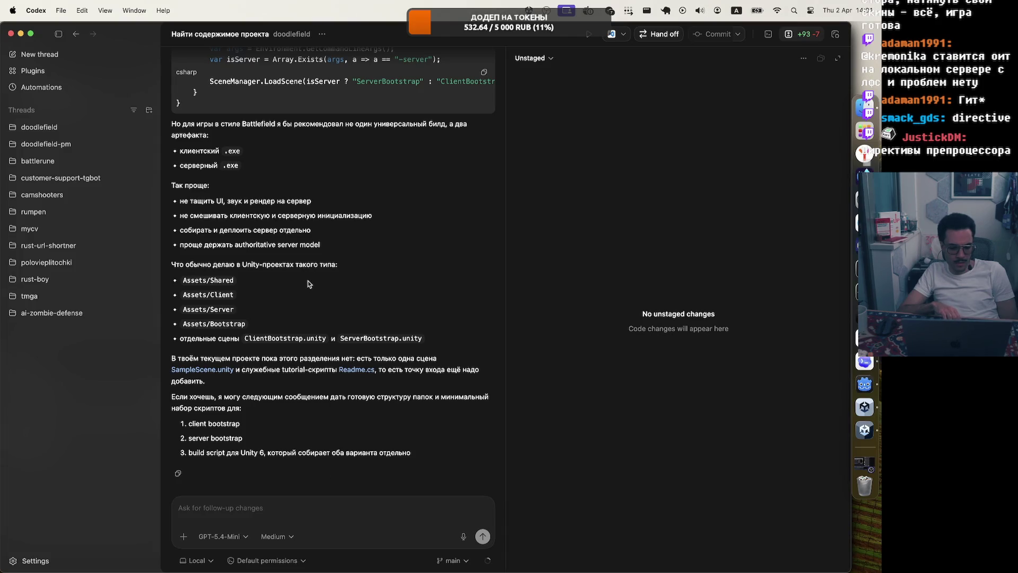
{"action": "scroll", "coordinate": [309, 283], "scroll_direction": "up", "scroll_amount": 9}
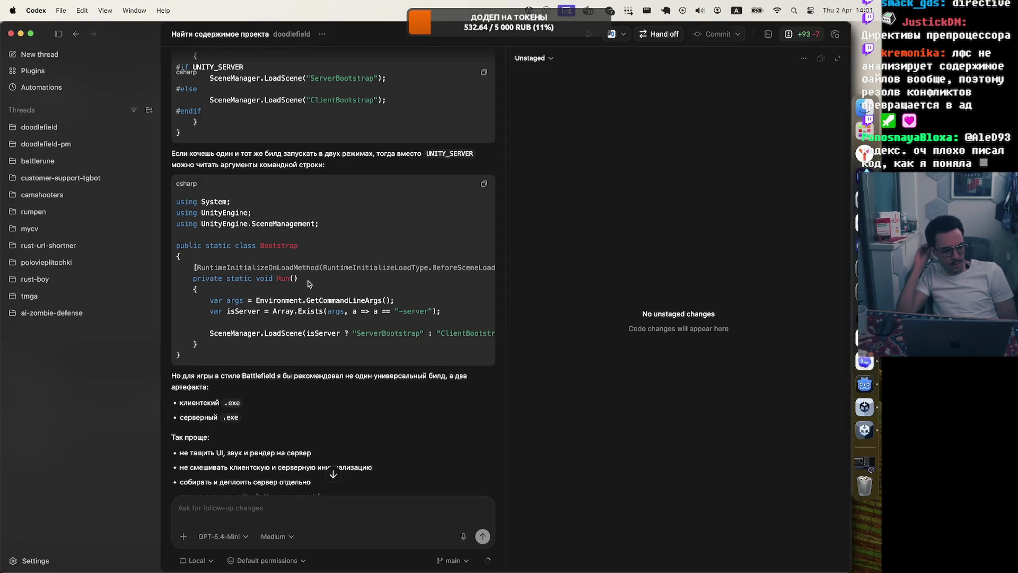
{"action": "scroll", "coordinate": [309, 284], "scroll_direction": "up", "scroll_amount": 8}
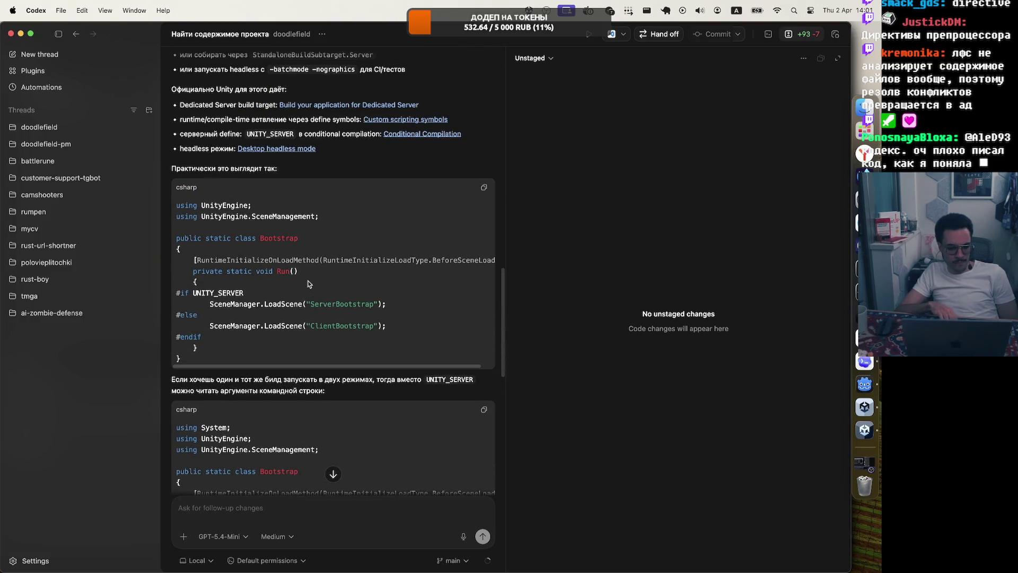
{"action": "scroll", "coordinate": [223, 295], "scroll_direction": "up", "scroll_amount": 13}
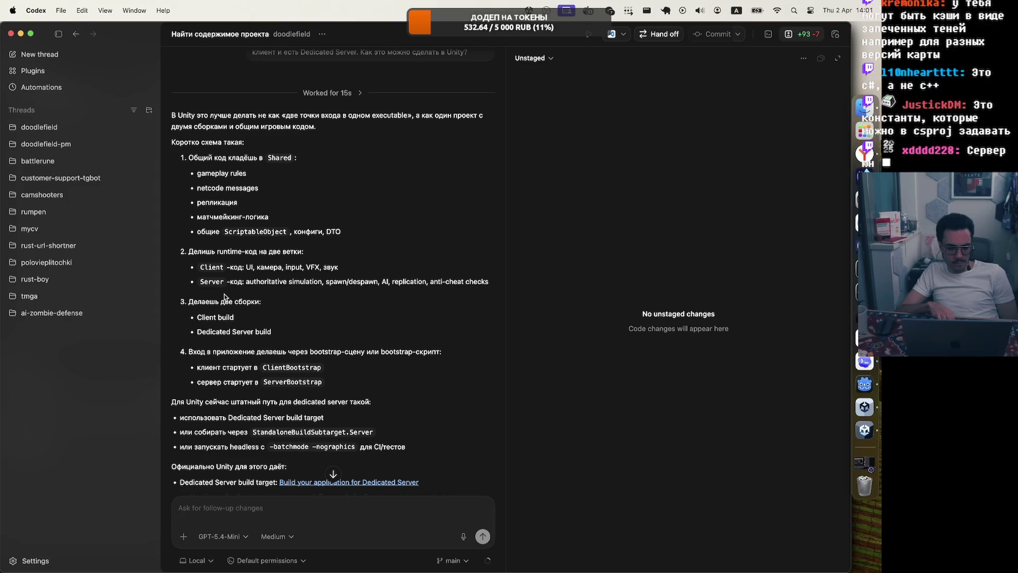
{"action": "scroll", "coordinate": [224, 296], "scroll_direction": "down", "scroll_amount": 6}
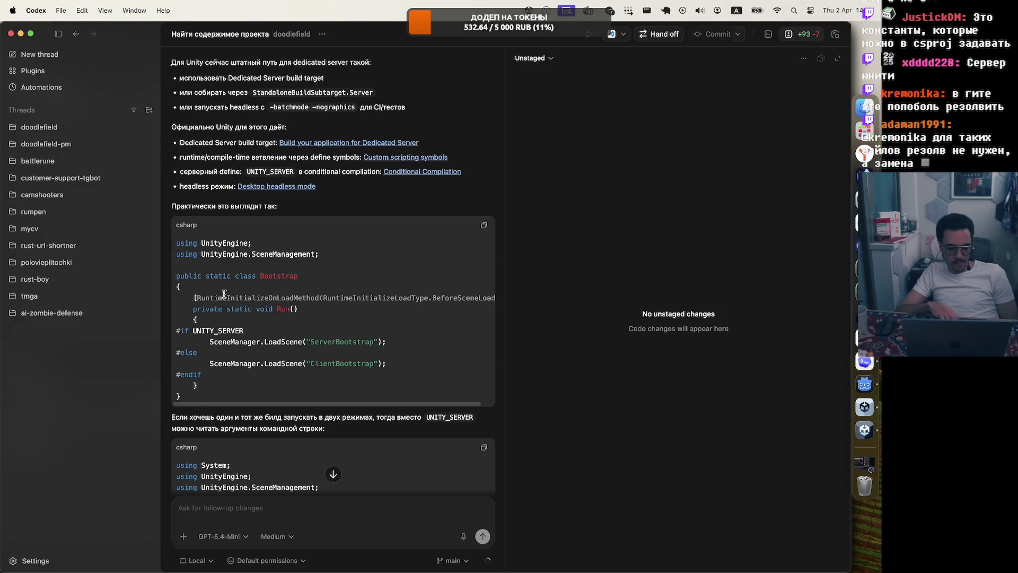
{"action": "scroll", "coordinate": [224, 293], "scroll_direction": "right", "scroll_amount": 1}
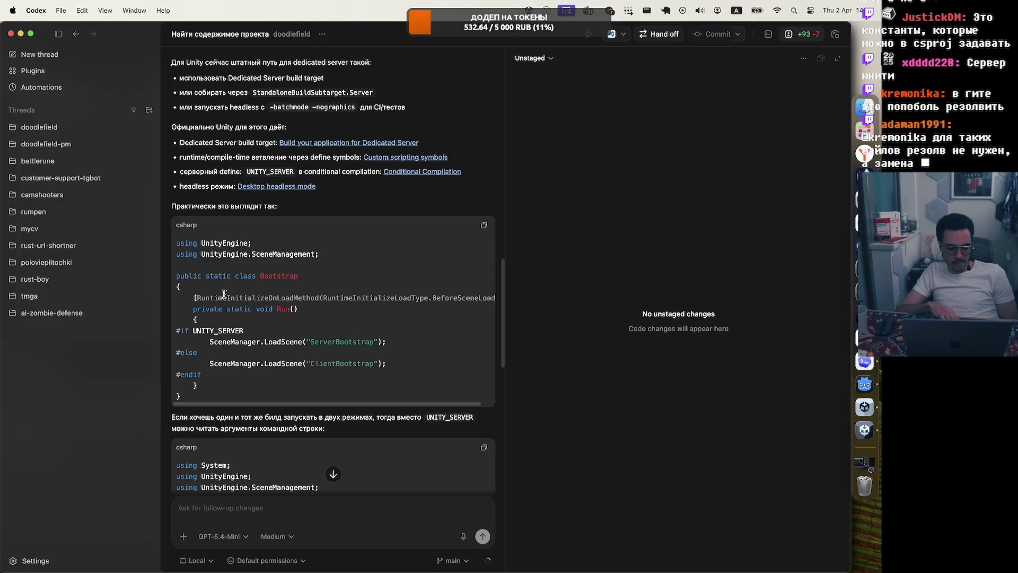
{"action": "scroll", "coordinate": [223, 293], "scroll_direction": "up", "scroll_amount": 3}
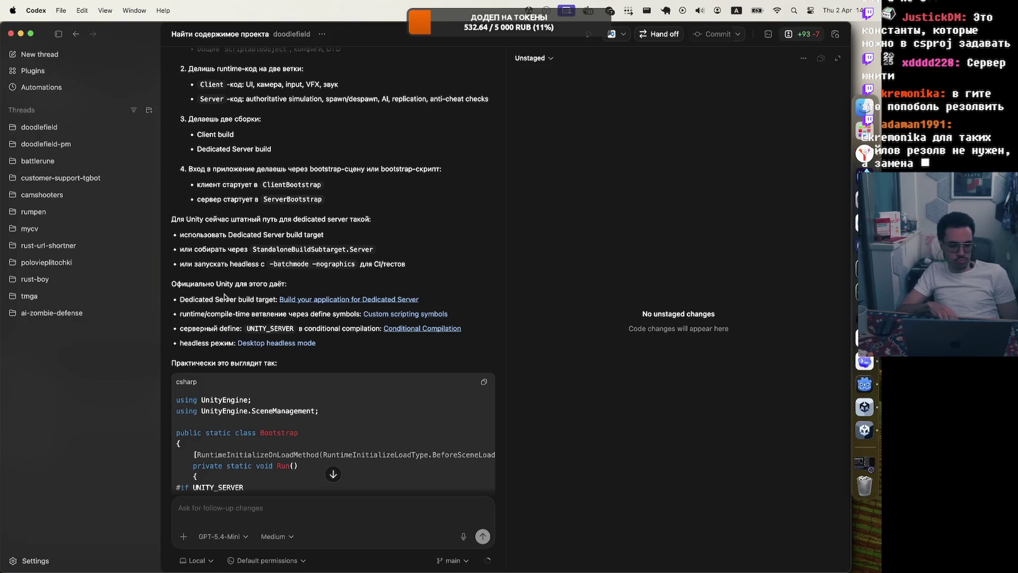
{"action": "scroll", "coordinate": [294, 220], "scroll_direction": "up", "scroll_amount": 2}
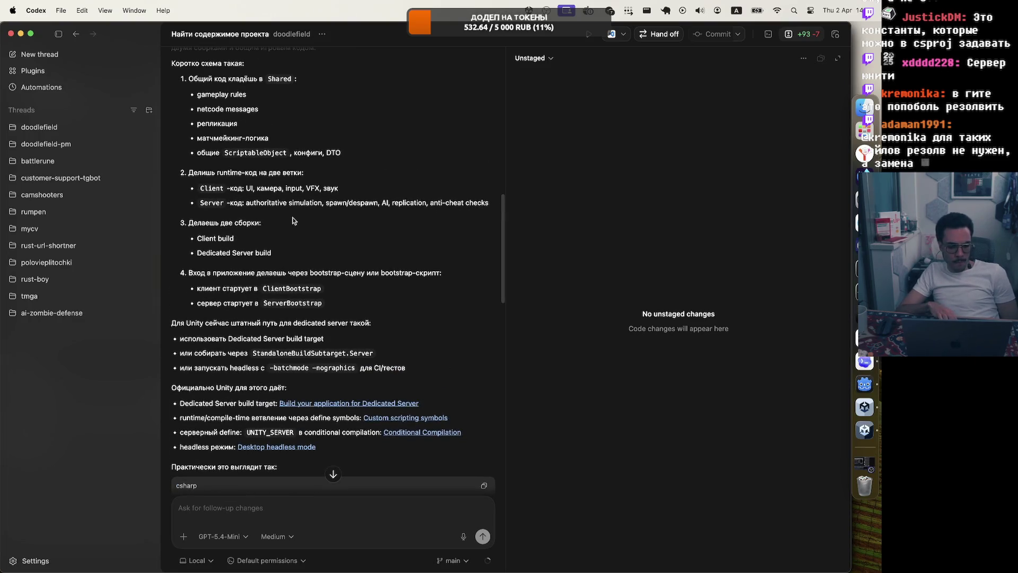
{"action": "scroll", "coordinate": [293, 220], "scroll_direction": "up", "scroll_amount": 1}
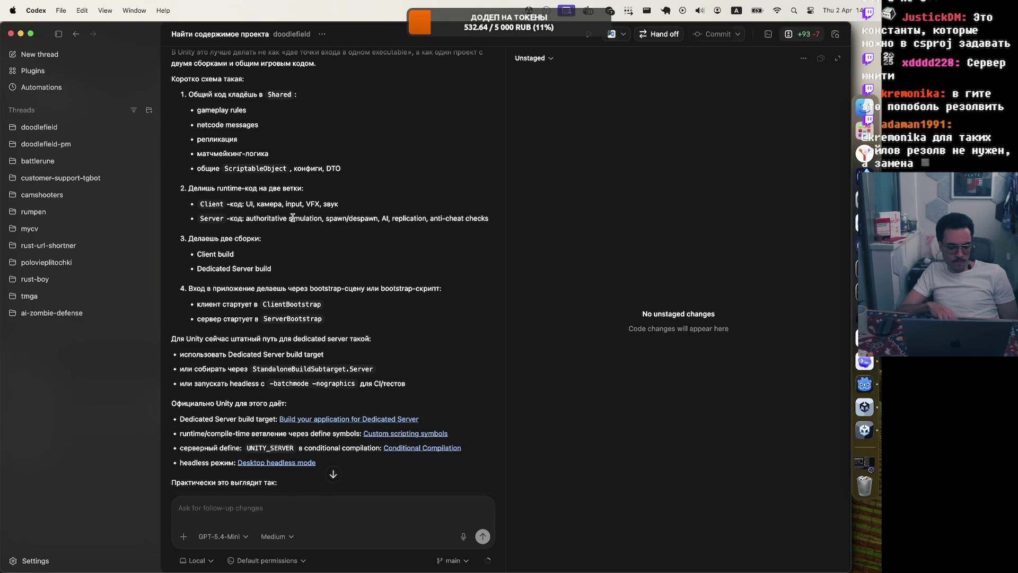
{"action": "scroll", "coordinate": [314, 362], "scroll_direction": "down", "scroll_amount": 2}
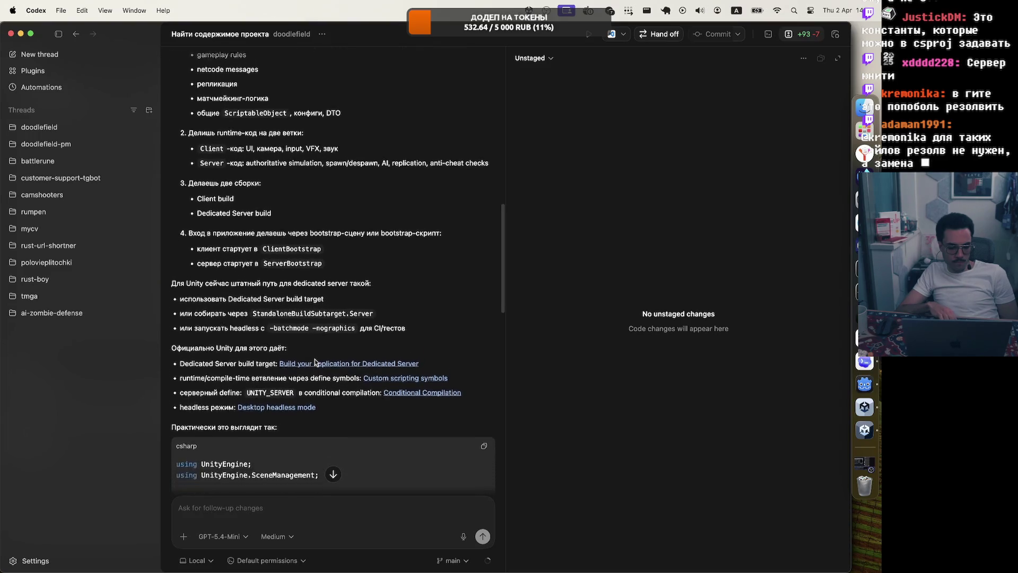
{"action": "scroll", "coordinate": [314, 362], "scroll_direction": "down", "scroll_amount": 2}
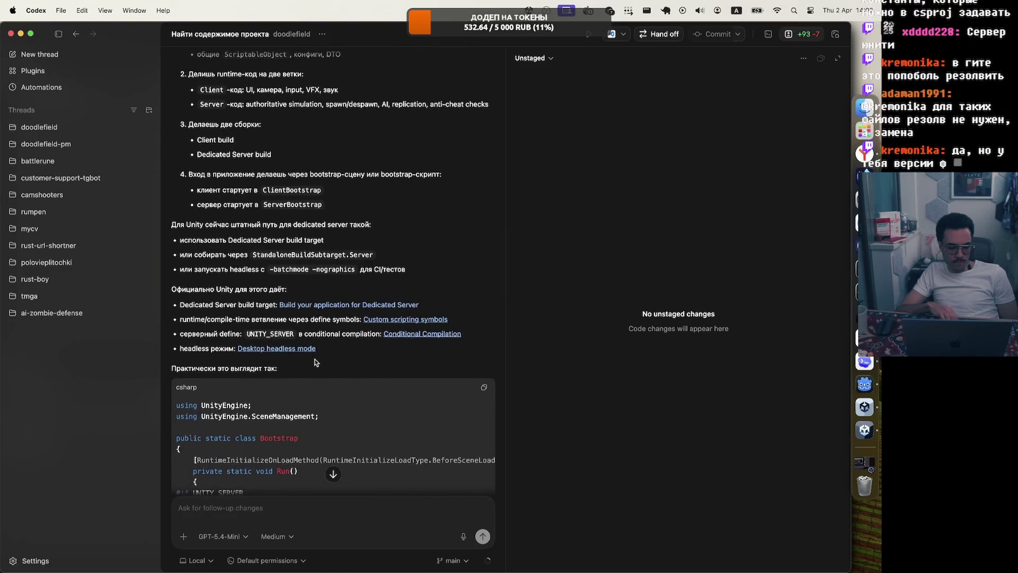
{"action": "scroll", "coordinate": [315, 361], "scroll_direction": "down", "scroll_amount": 1}
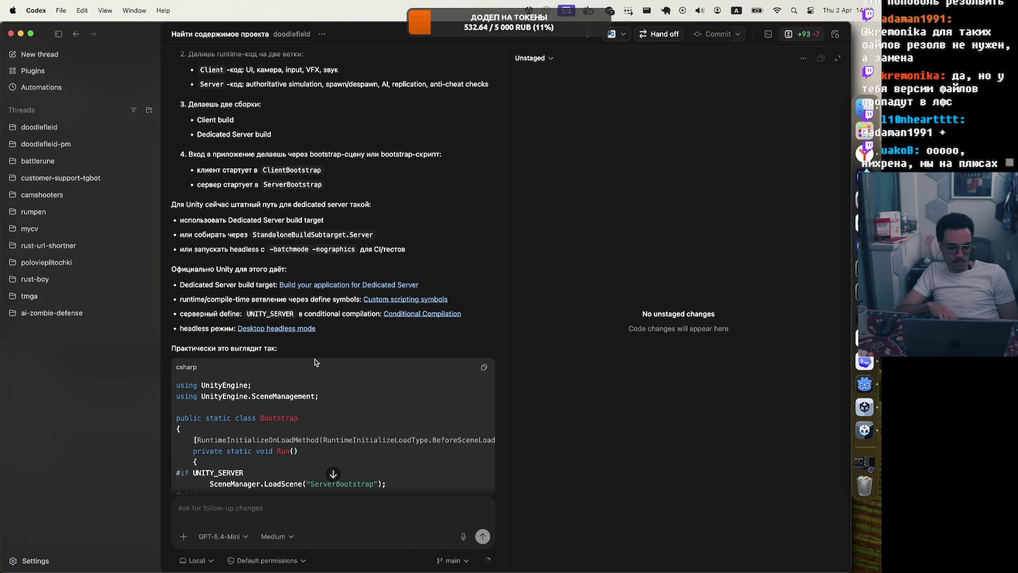
{"action": "scroll", "coordinate": [314, 362], "scroll_direction": "down", "scroll_amount": 15}
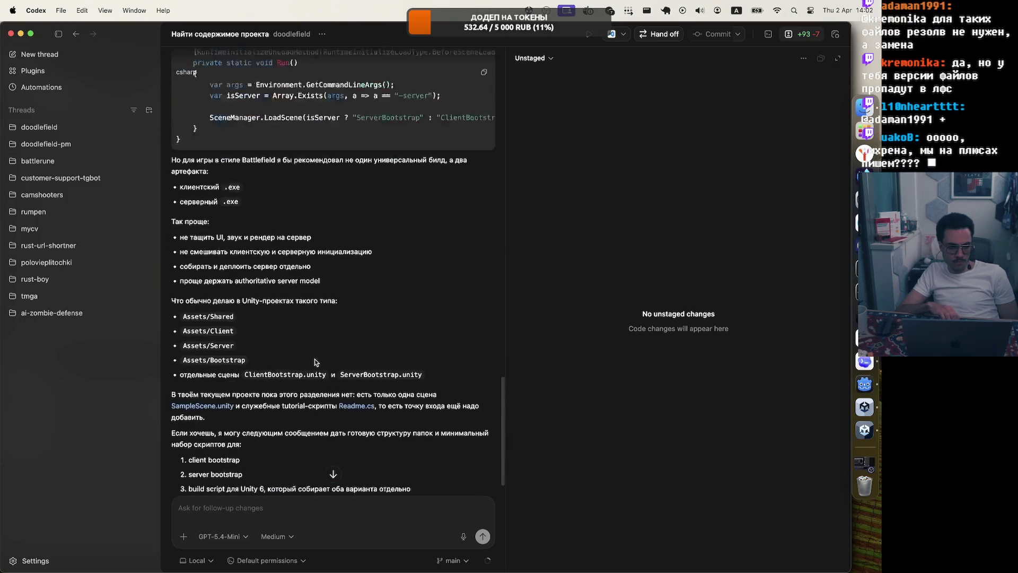
{"action": "scroll", "coordinate": [355, 303], "scroll_direction": "up", "scroll_amount": 2}
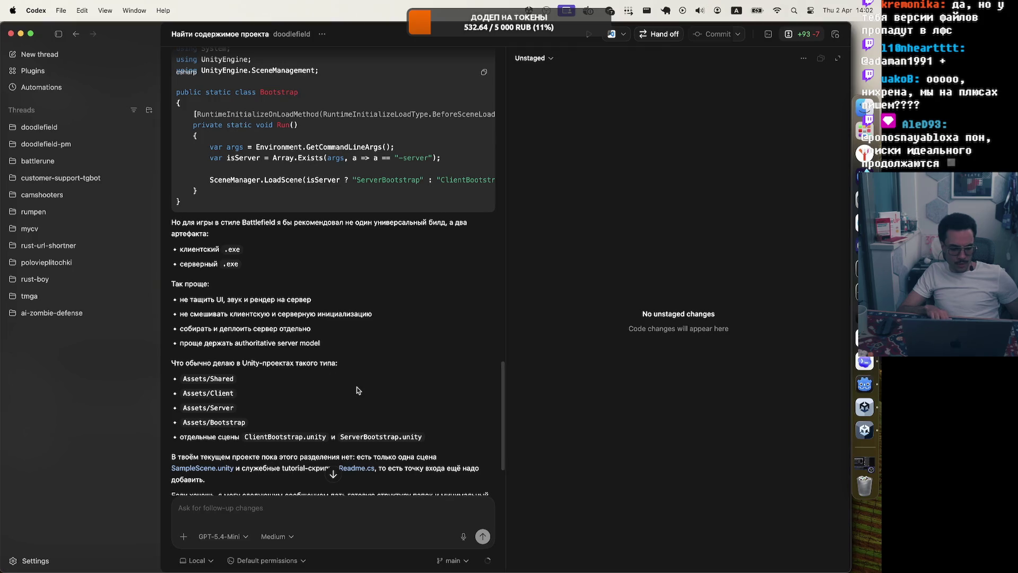
{"action": "scroll", "coordinate": [345, 387], "scroll_direction": "down", "scroll_amount": 2}
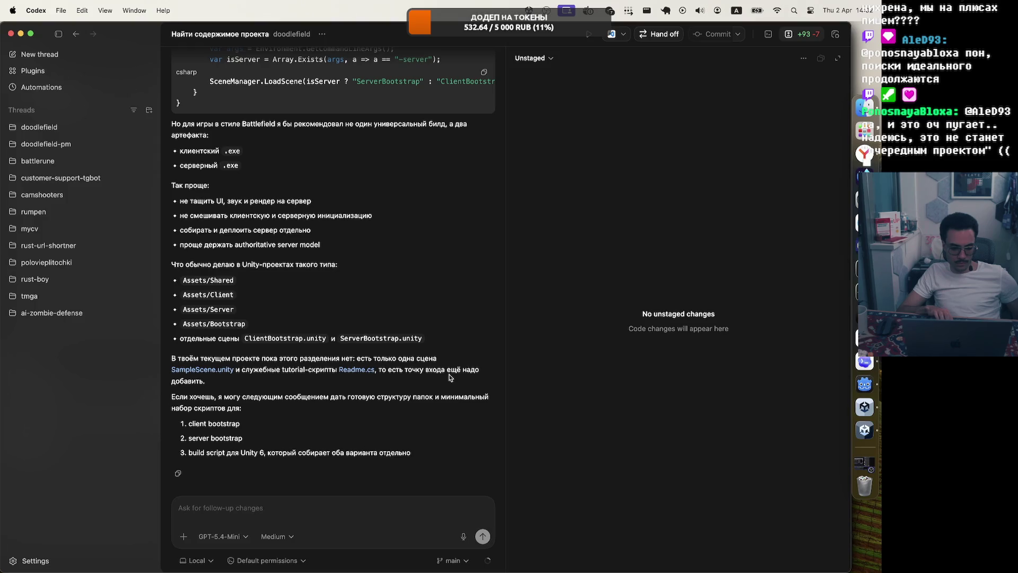
{"action": "scroll", "coordinate": [450, 378], "scroll_direction": "up", "scroll_amount": 5}
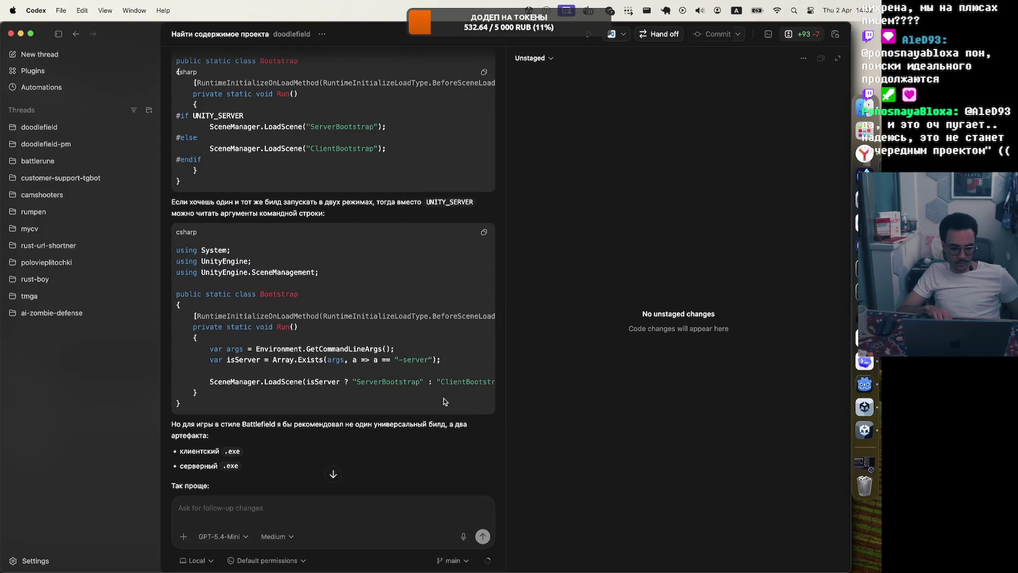
{"action": "scroll", "coordinate": [445, 402], "scroll_direction": "up", "scroll_amount": 3}
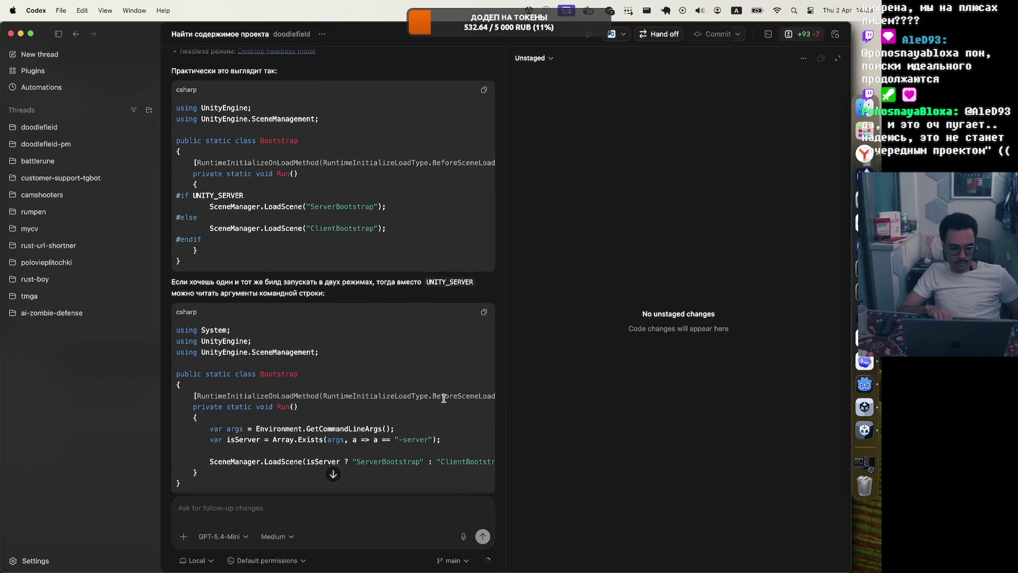
{"action": "scroll", "coordinate": [444, 398], "scroll_direction": "up", "scroll_amount": 1}
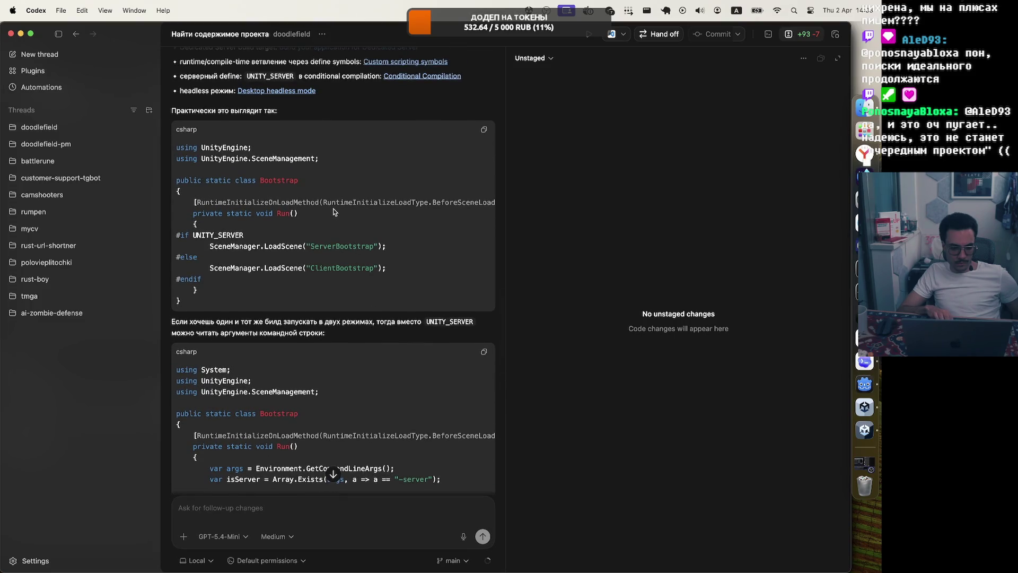
{"action": "scroll", "coordinate": [333, 212], "scroll_direction": "up", "scroll_amount": 3}
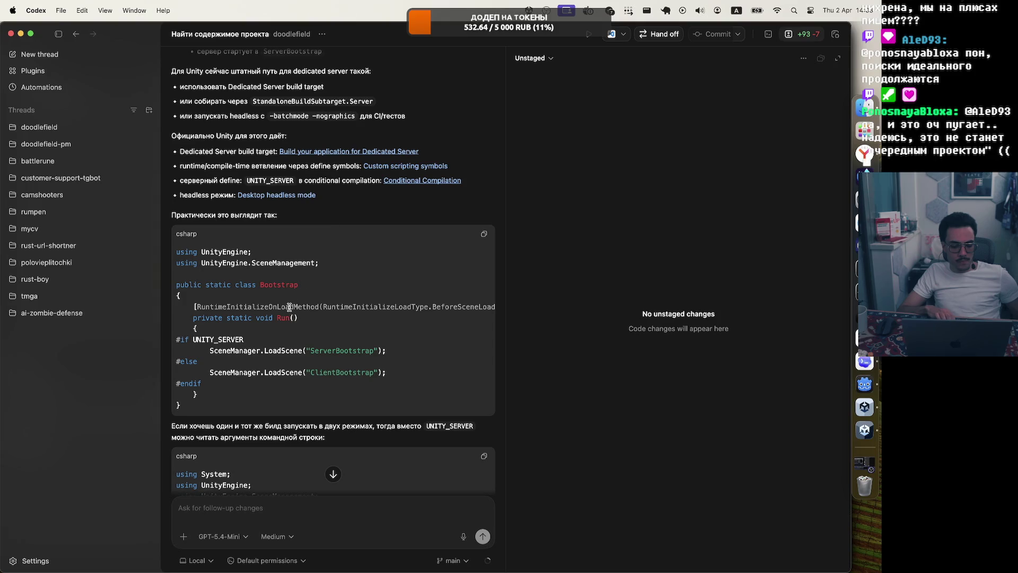
{"action": "scroll", "coordinate": [289, 307], "scroll_direction": "right", "scroll_amount": 2}
{"action": "scroll", "coordinate": [289, 307], "scroll_direction": "left", "scroll_amount": 2}
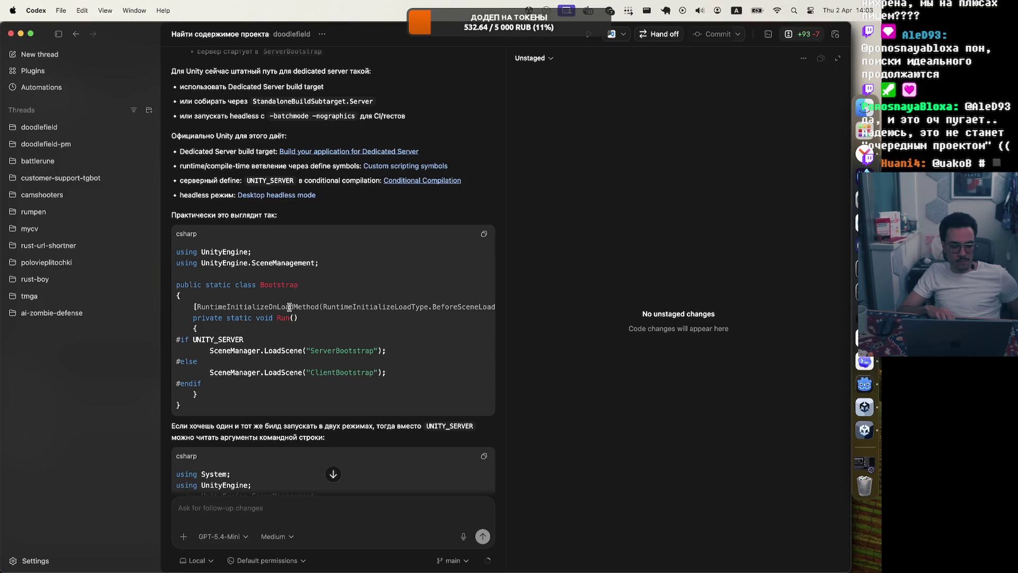
{"action": "scroll", "coordinate": [289, 307], "scroll_direction": "down", "scroll_amount": 5}
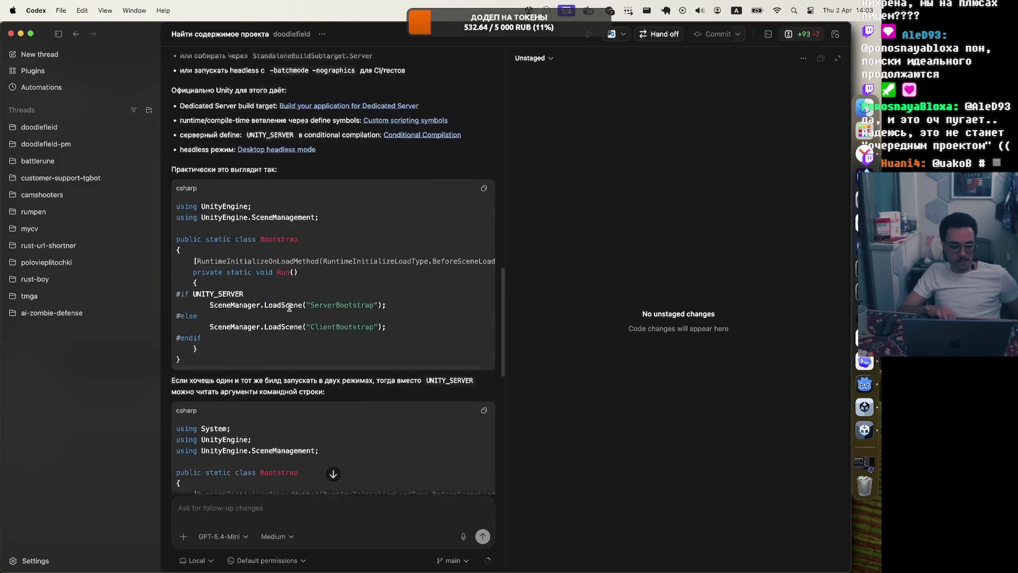
{"action": "scroll", "coordinate": [290, 310], "scroll_direction": "down", "scroll_amount": 5}
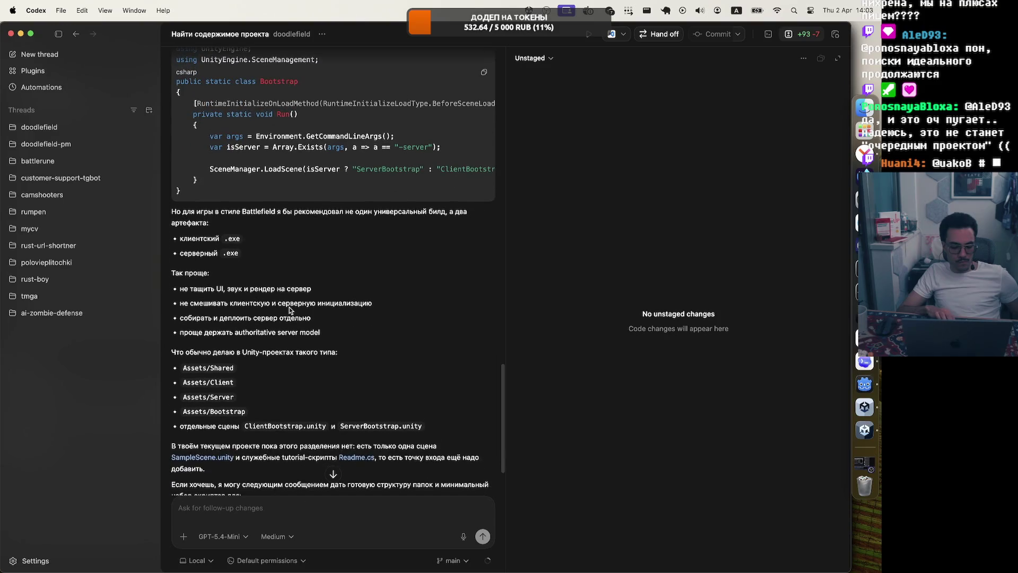
{"action": "scroll", "coordinate": [329, 414], "scroll_direction": "down", "scroll_amount": 1}
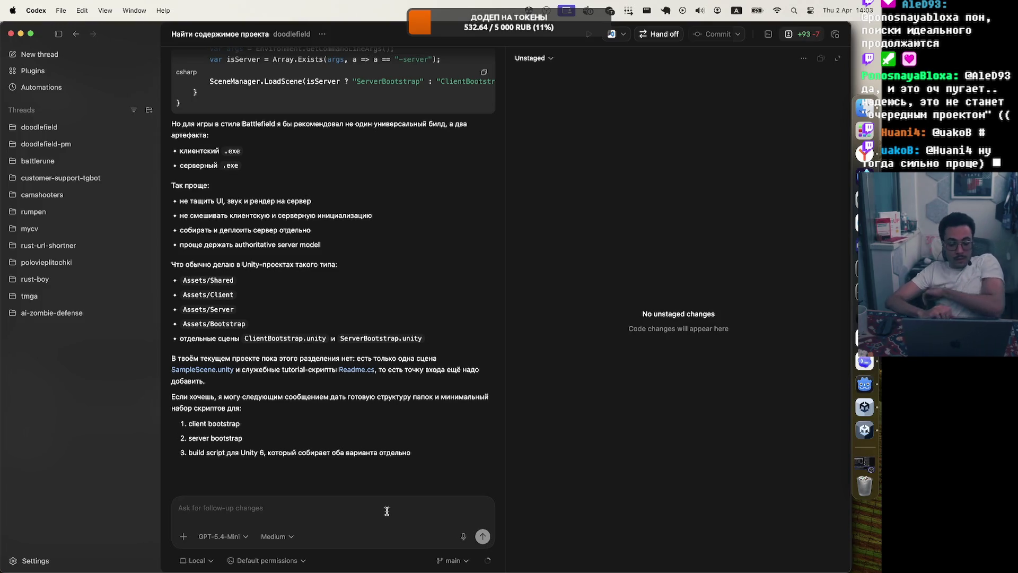
{"action": "scroll", "coordinate": [348, 375], "scroll_direction": "up", "scroll_amount": 10}
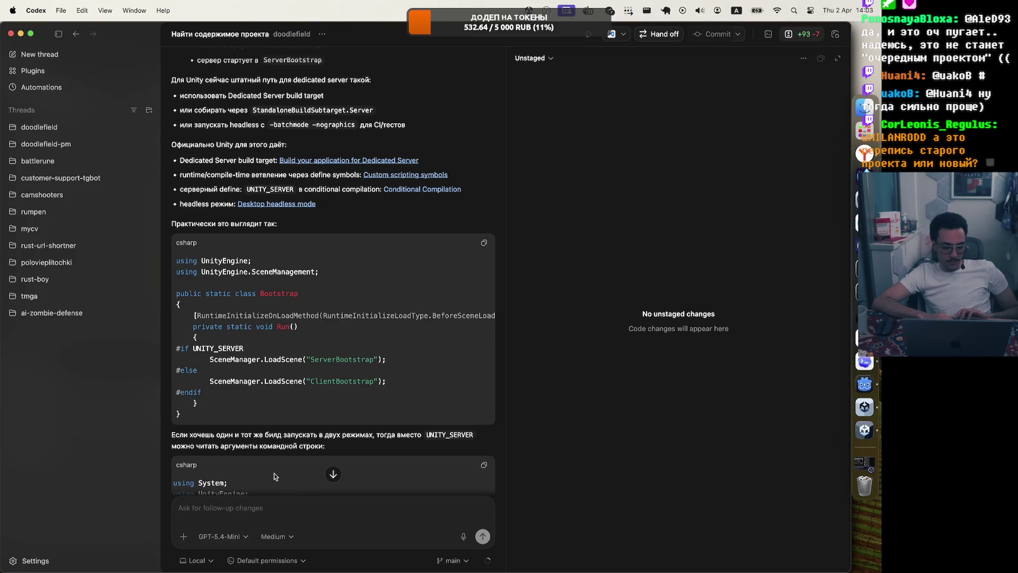
{"action": "scroll", "coordinate": [278, 483], "scroll_direction": "down", "scroll_amount": 9}
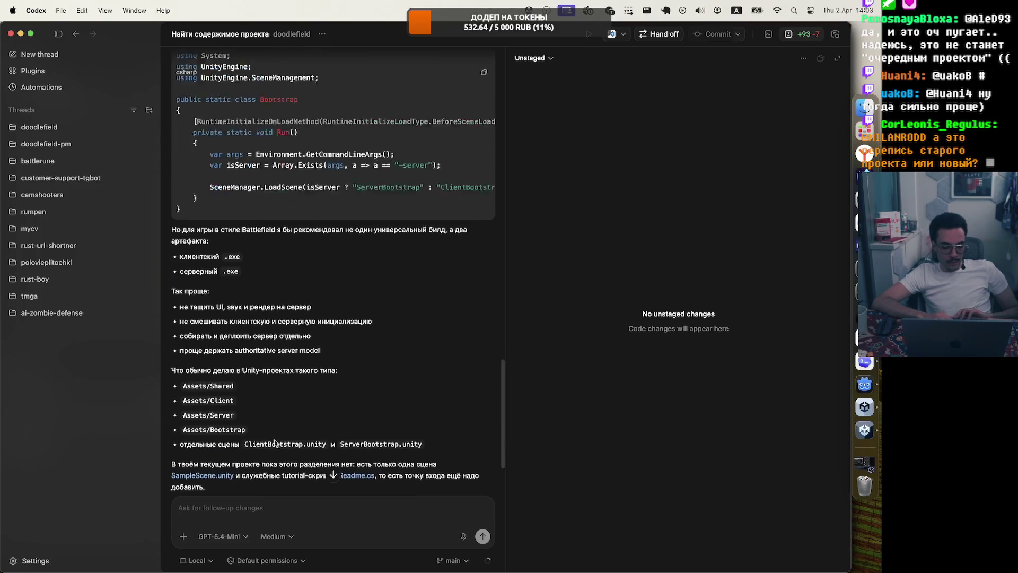
Dictate and send a request for server, dedicated server and client entry points, then go to the browser.
{"action": "left_click", "coordinate": [464, 537]}
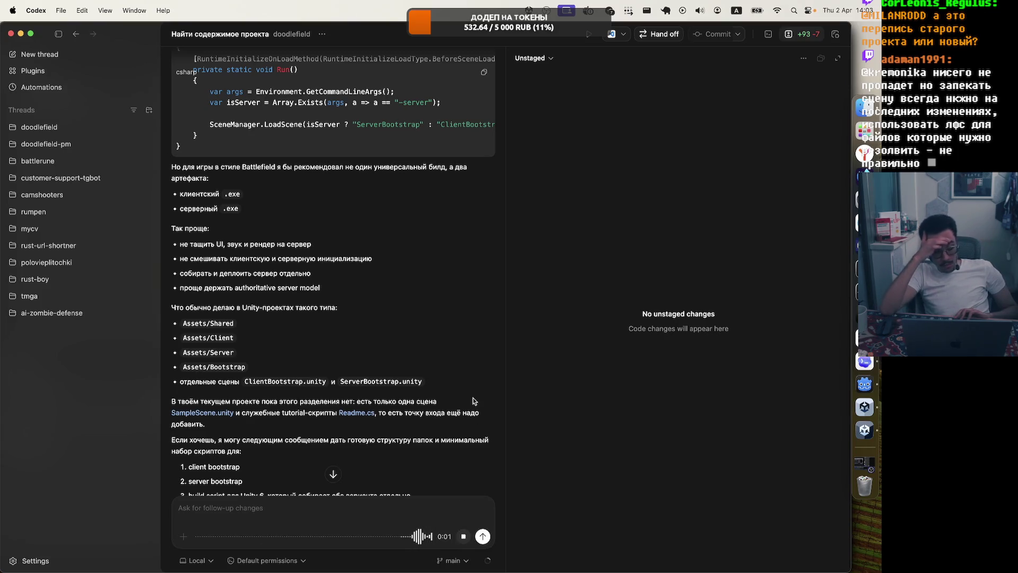
{"action": "scroll", "coordinate": [473, 401], "scroll_direction": "down", "scroll_amount": 3}
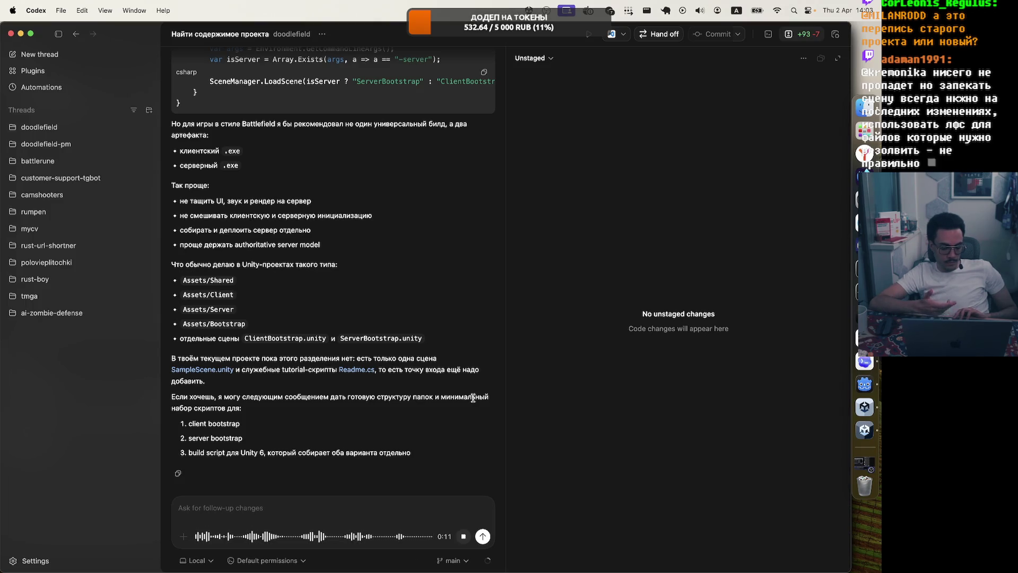
{"action": "left_click", "coordinate": [483, 537]}
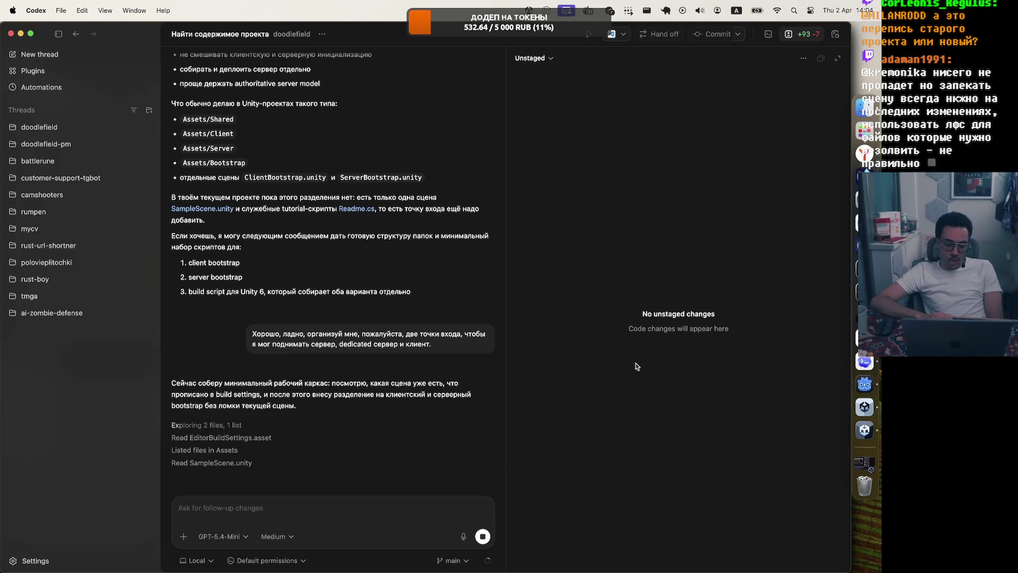
{"action": "left_click", "coordinate": [864, 153]}
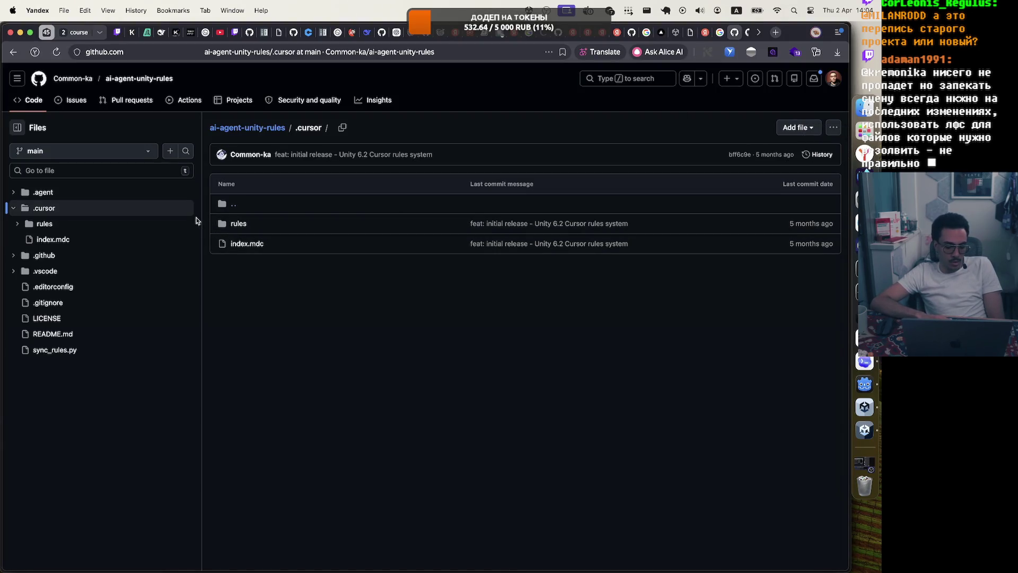
Narrow the GitHub file tree, glance at Unity Hub, Unity and Godot, then return to Codex.
{"action": "left_click_drag", "start_coordinate": [195, 217], "coordinate": [153, 216]}
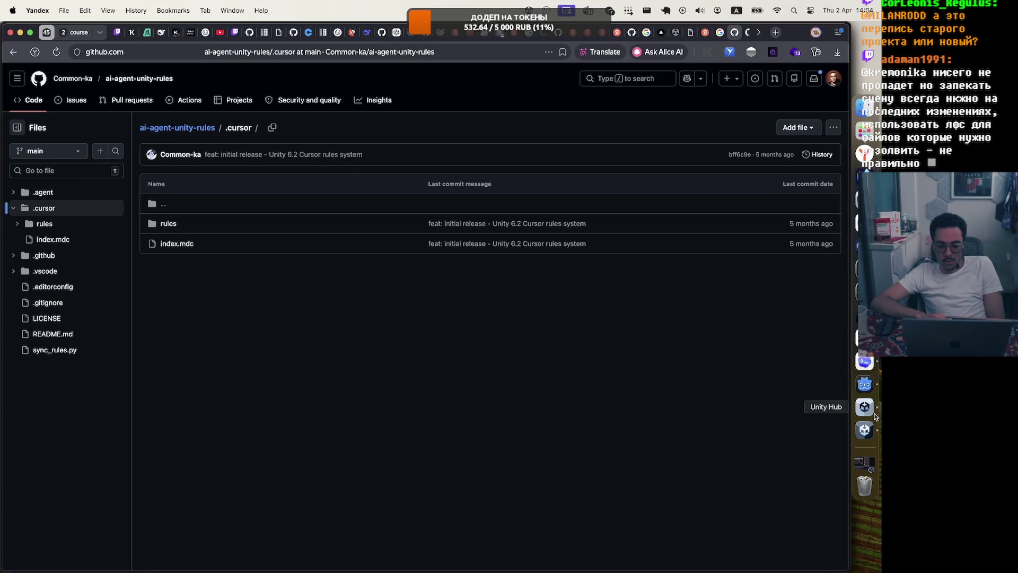
{"action": "left_click", "coordinate": [874, 415]}
{"action": "left_click", "coordinate": [863, 434]}
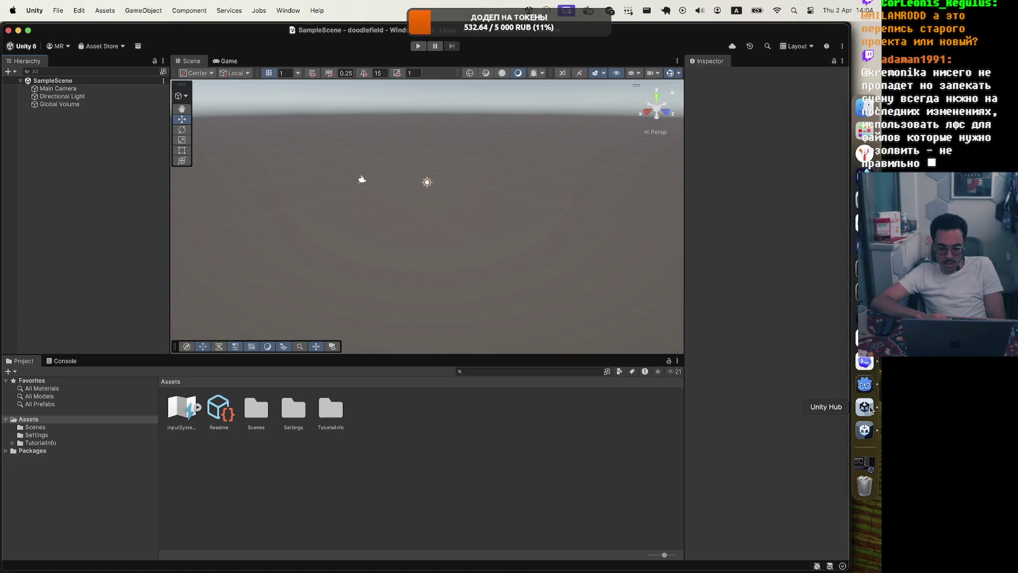
{"action": "left_click", "coordinate": [864, 407]}
{"action": "left_click", "coordinate": [868, 391]}
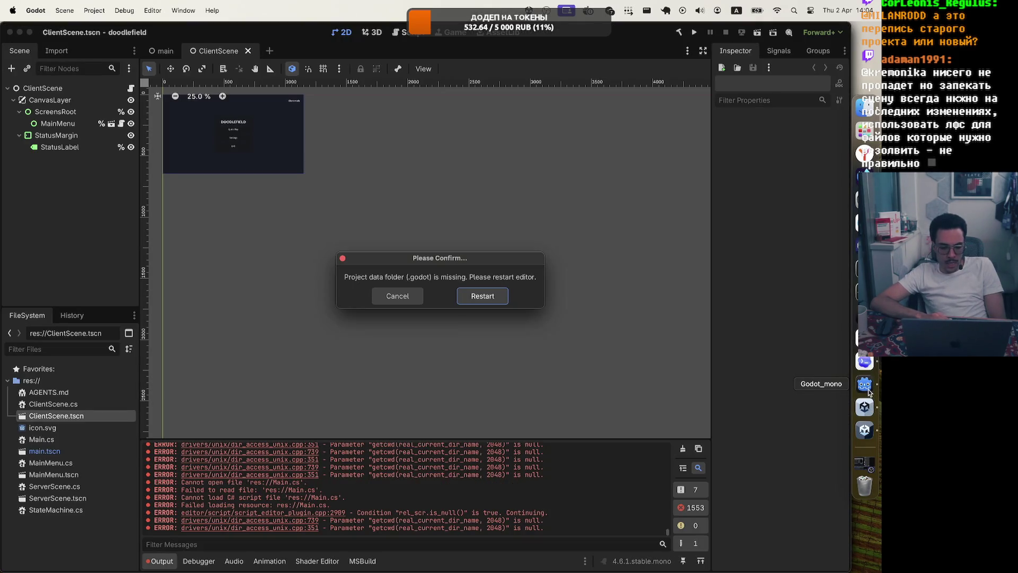
{"action": "key", "text": "super+Tab"}
{"action": "type", "text": "g"}
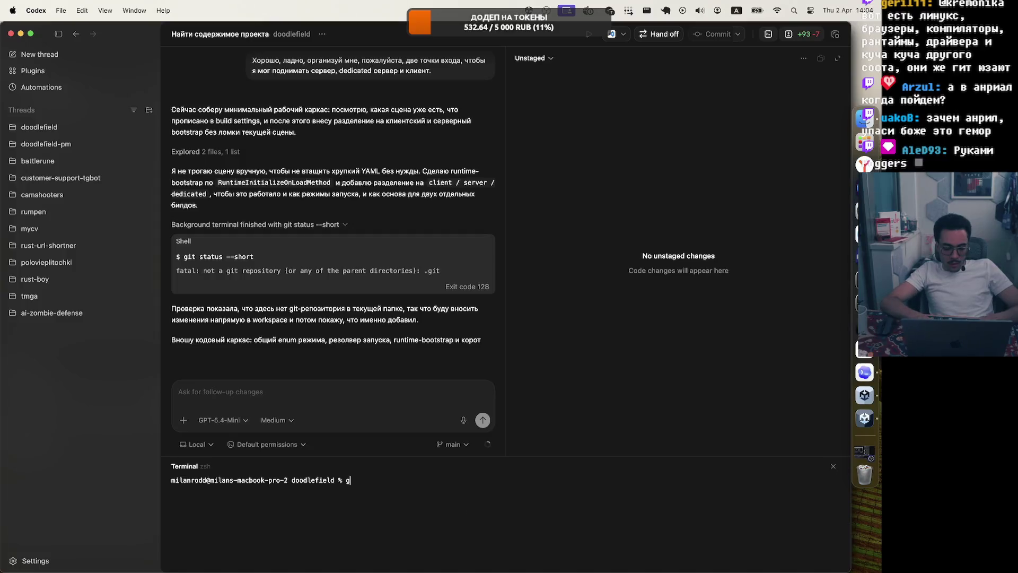
{"action": "type", "text": "it init ."}
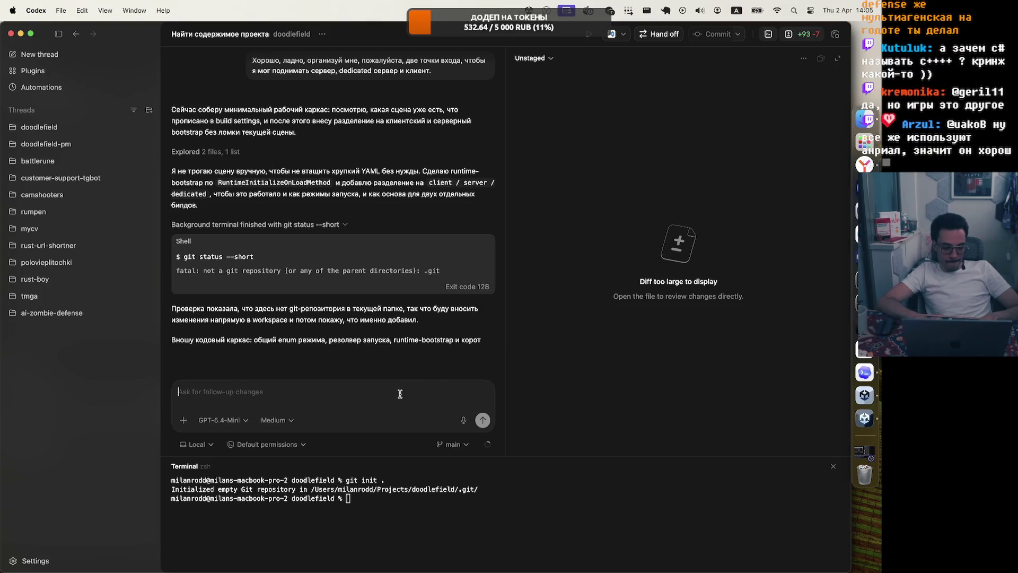
Begin a cd command for running git init in doodlefield, erasing the stray characters.
{"action": "type", "text": "cd"}
{"action": "key", "text": "BackSpace"}
{"action": "key", "text": "BackSpace"}
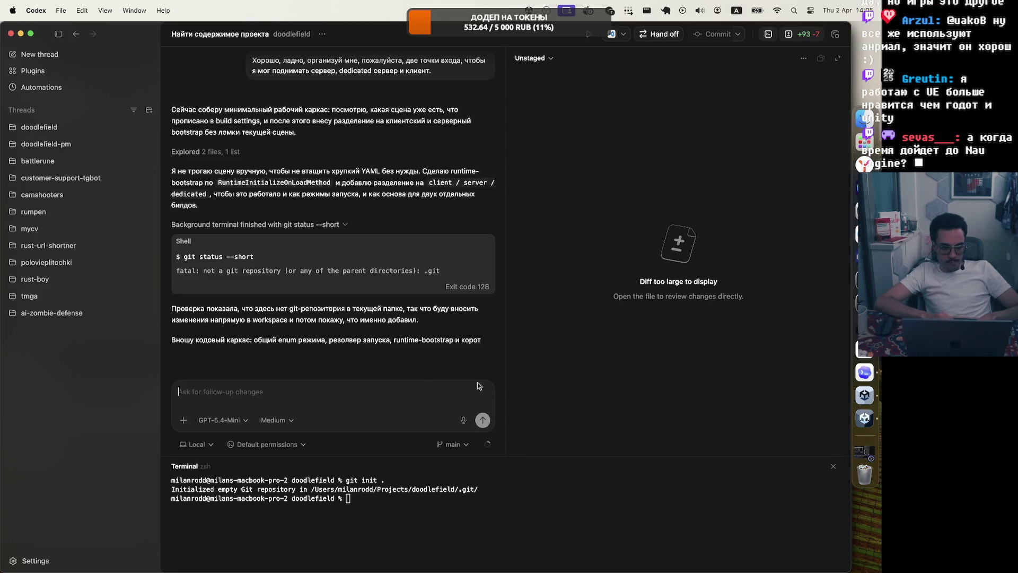
Dictate and send the reply that Git is now initialized.
{"action": "left_click", "coordinate": [462, 420]}
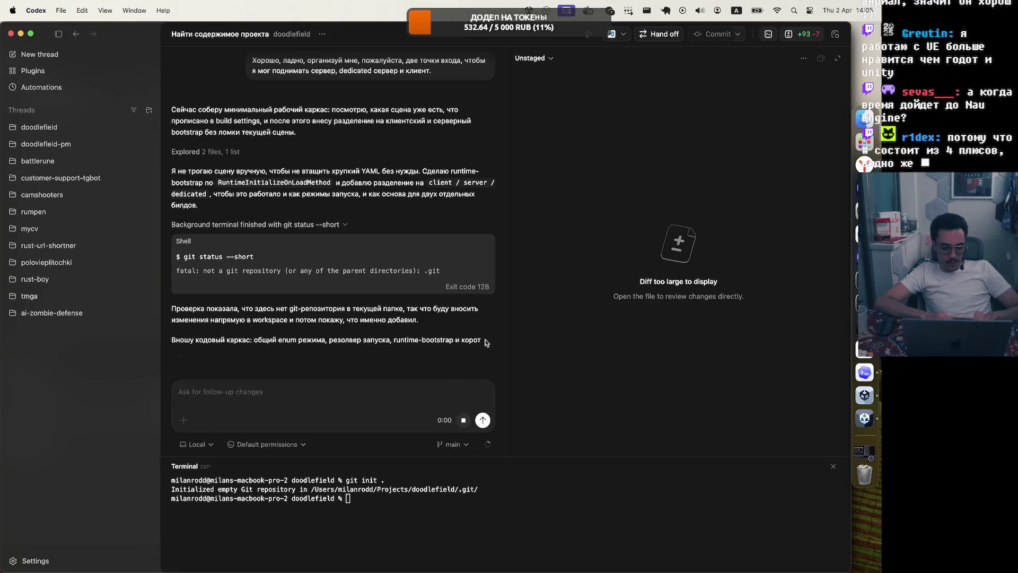
{"action": "left_click", "coordinate": [482, 420]}
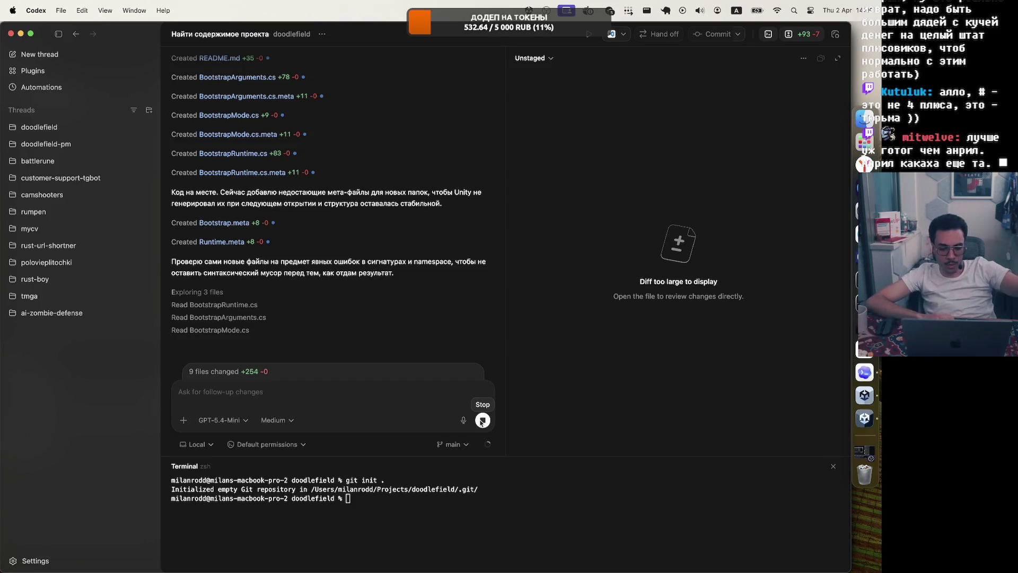
Inspect the created Bootstrap.meta, Runtime.meta, BootstrapRuntime.cs and BootstrapMode.cs diffs.
{"action": "left_click", "coordinate": [295, 222]}
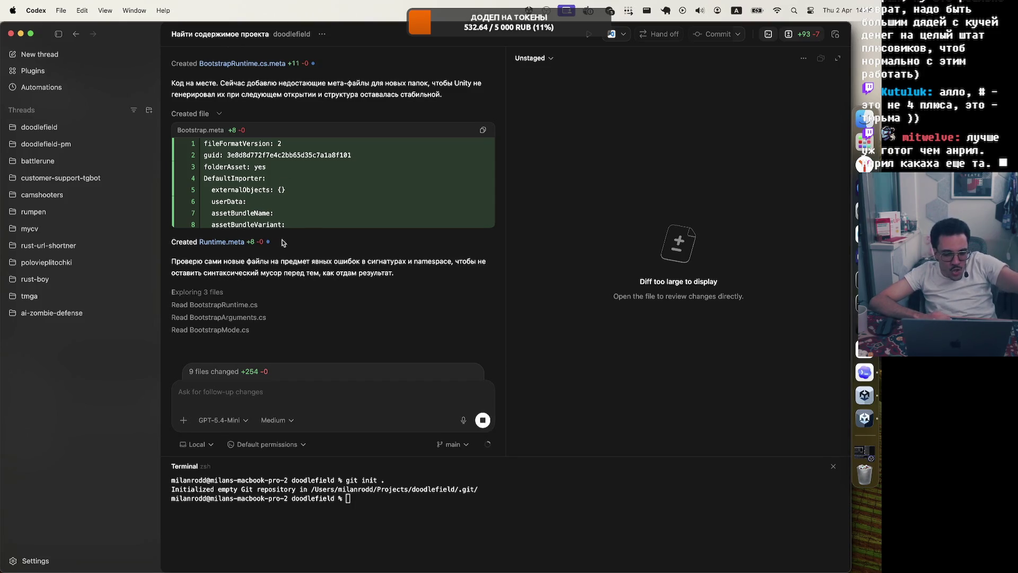
{"action": "left_click", "coordinate": [284, 242]}
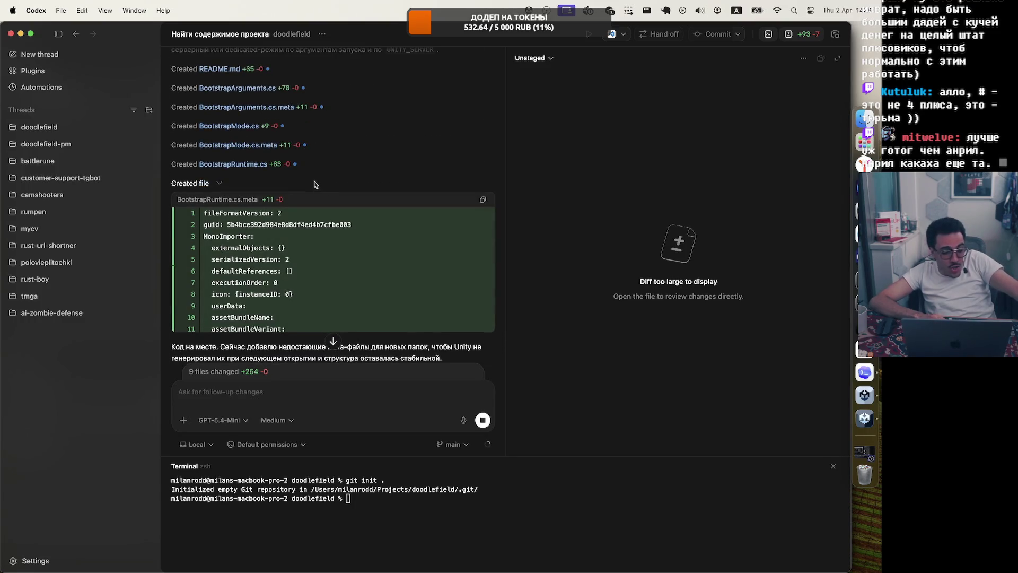
{"action": "left_click", "coordinate": [314, 184]}
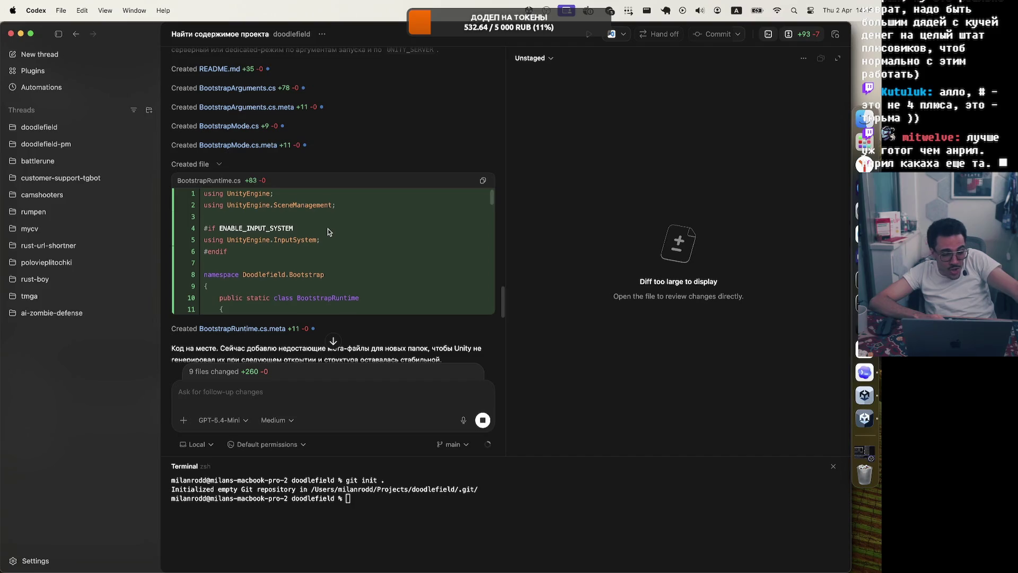
{"action": "scroll", "coordinate": [328, 231], "scroll_direction": "down", "scroll_amount": 1}
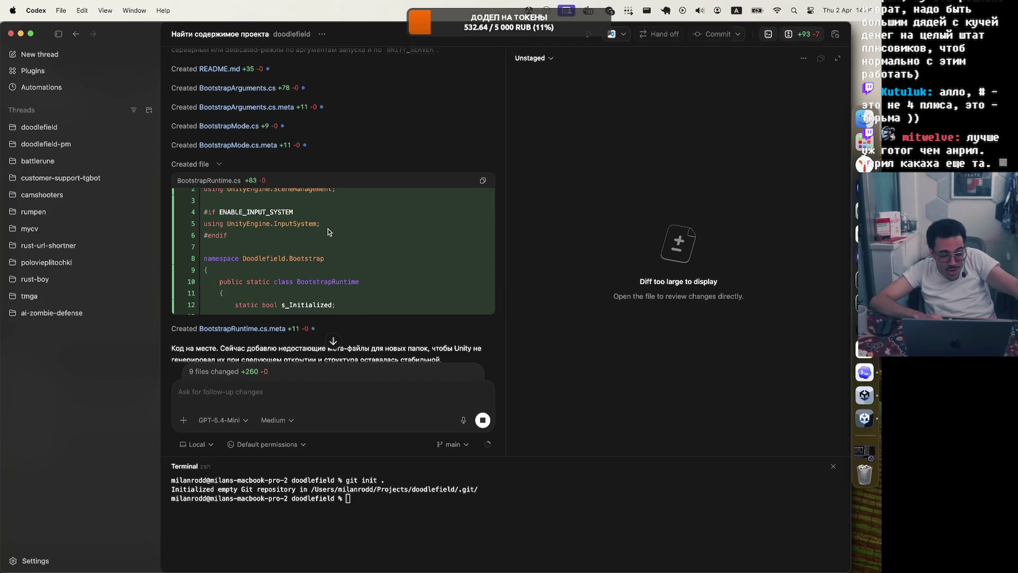
{"action": "scroll", "coordinate": [328, 228], "scroll_direction": "down", "scroll_amount": 1}
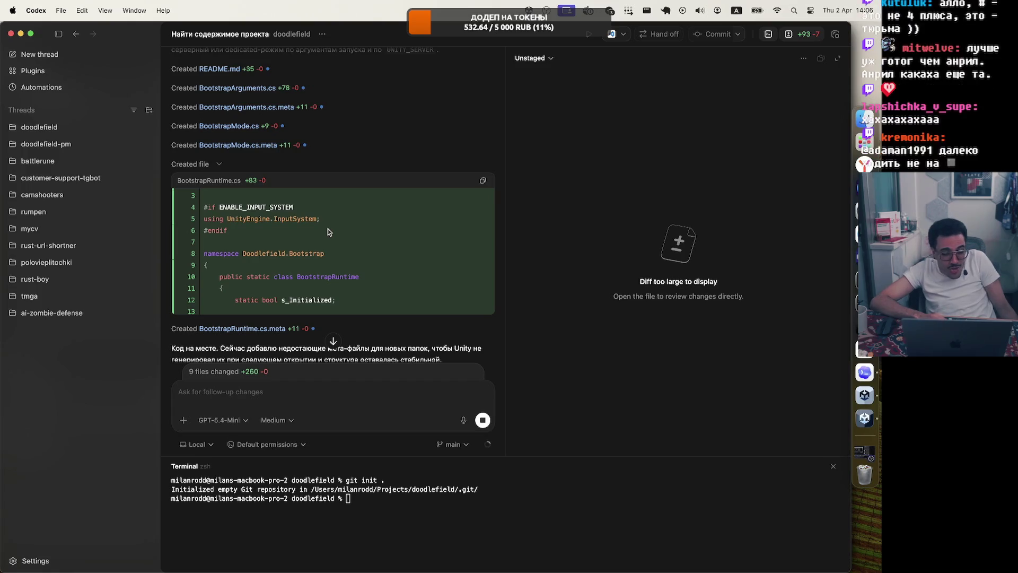
{"action": "left_click", "coordinate": [316, 128]}
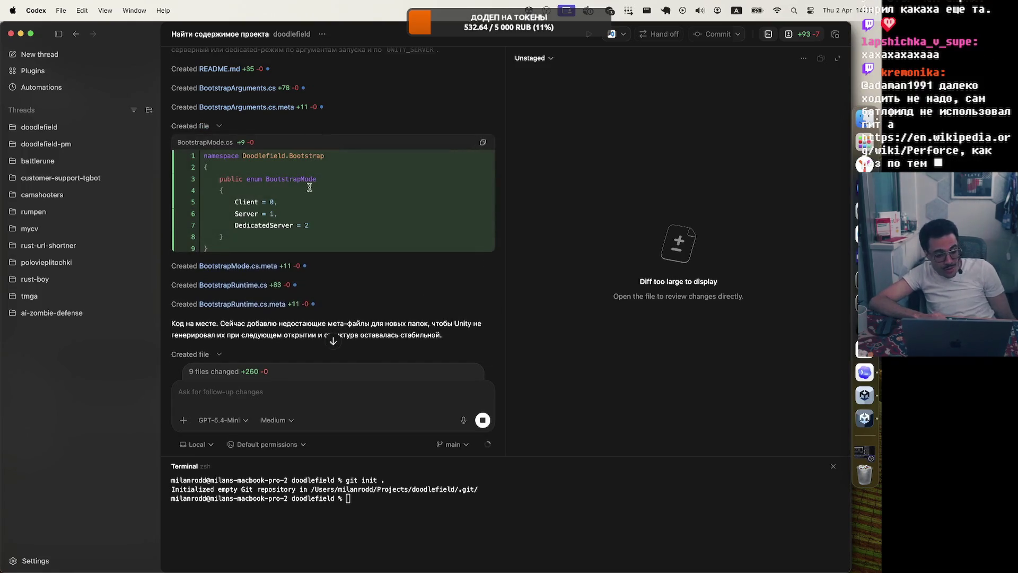
{"action": "scroll", "coordinate": [313, 195], "scroll_direction": "up", "scroll_amount": 2}
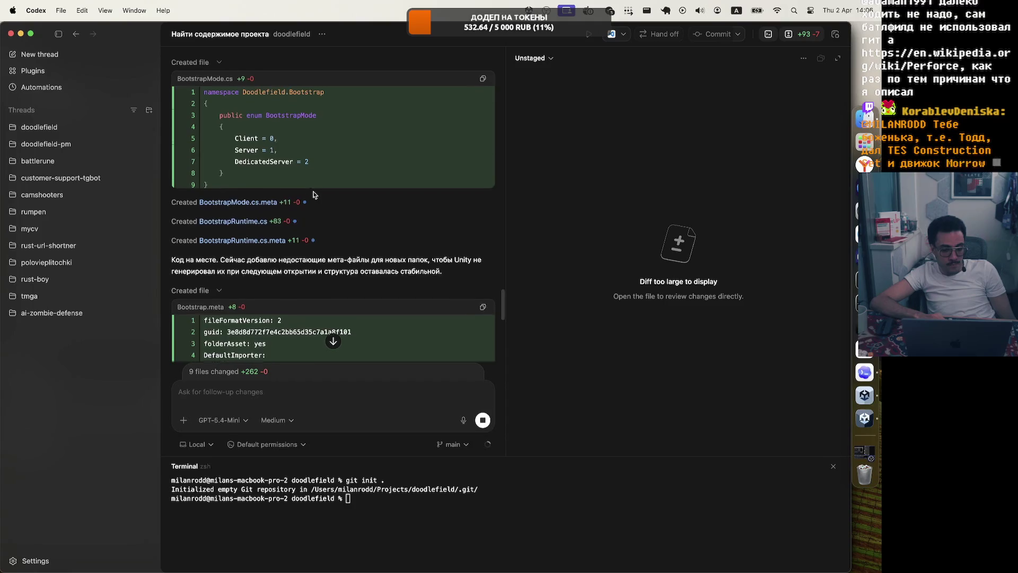
{"action": "left_click_drag", "start_coordinate": [237, 226], "coordinate": [322, 231]}
{"action": "left_click", "coordinate": [334, 228]}
{"action": "scroll", "coordinate": [337, 210], "scroll_direction": "up", "scroll_amount": 3}
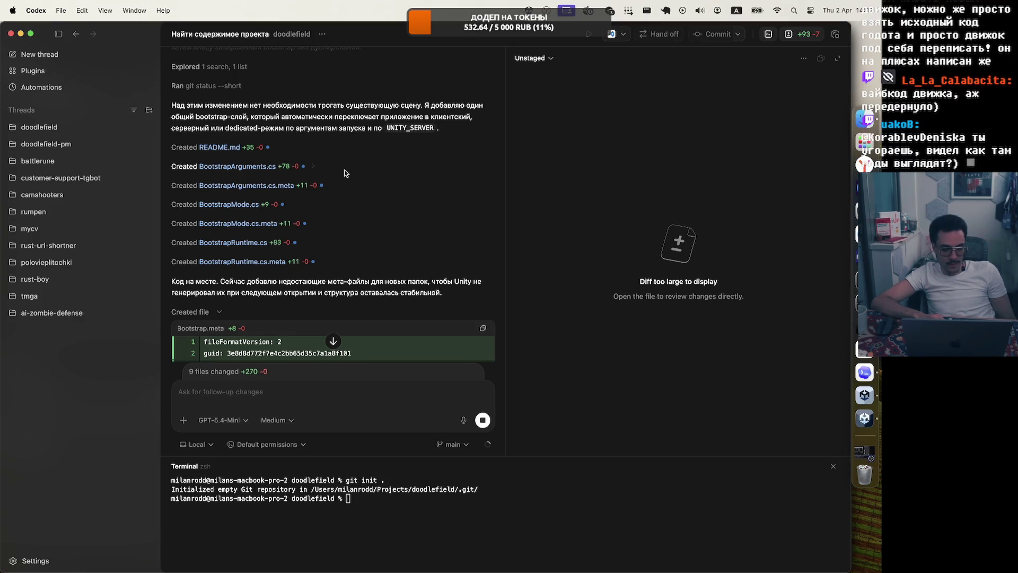
Preview the BootstrapArguments.cs and README.md diffs.
{"action": "left_click", "coordinate": [342, 168]}
{"action": "left_click", "coordinate": [339, 169]}
{"action": "left_click", "coordinate": [304, 147]}
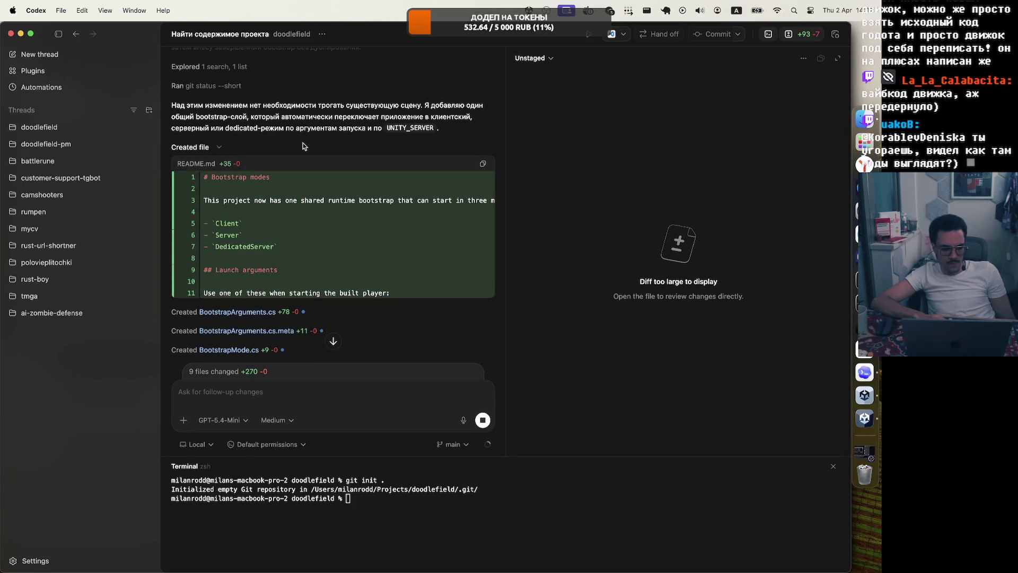
{"action": "left_click", "coordinate": [303, 147]}
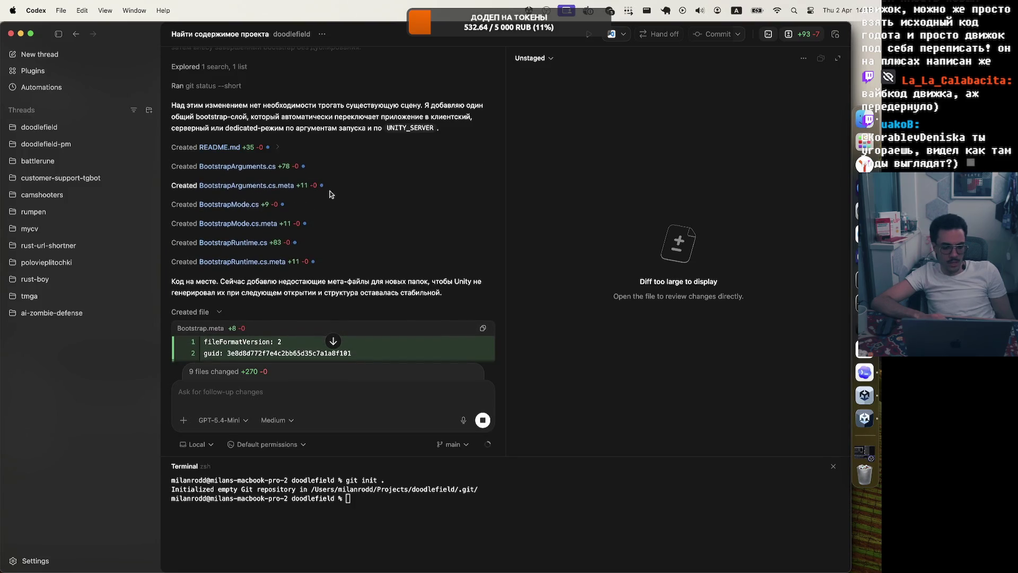
{"action": "left_click", "coordinate": [373, 392]}
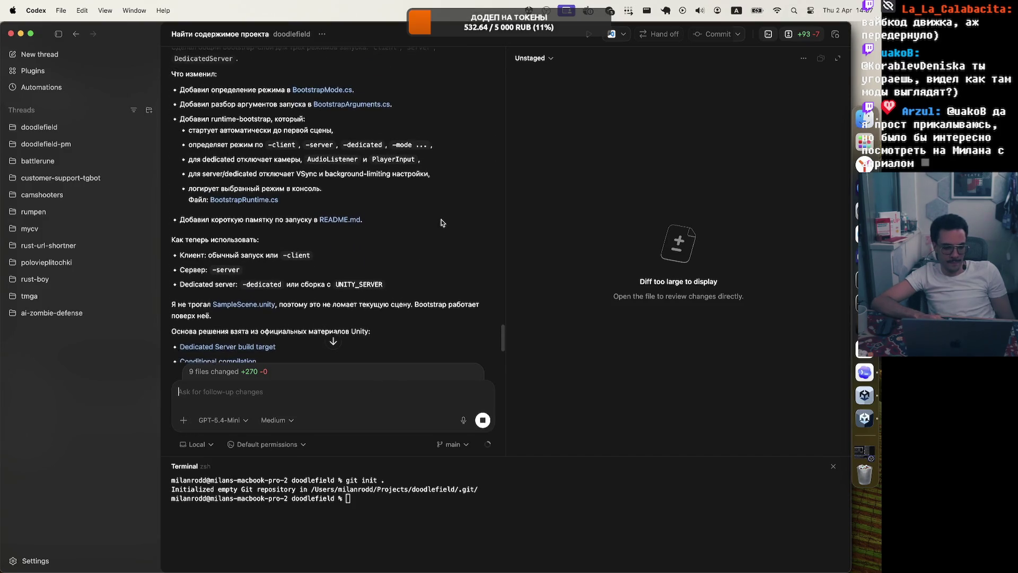
Read through the agent's summary and 9-file change list, then switch to Unity.
{"action": "scroll", "coordinate": [441, 223], "scroll_direction": "up", "scroll_amount": 10}
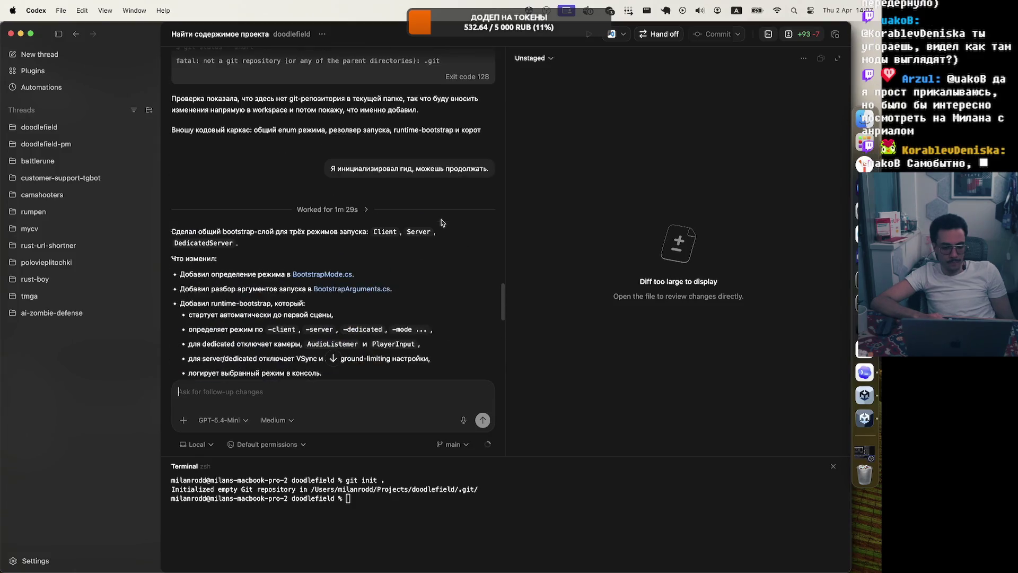
{"action": "scroll", "coordinate": [441, 223], "scroll_direction": "down", "scroll_amount": 2}
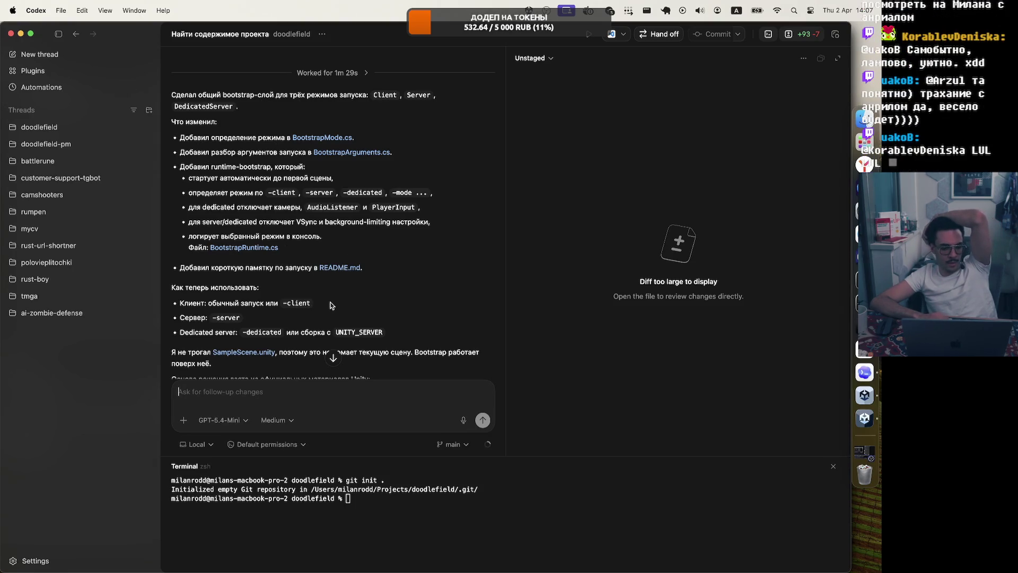
{"action": "scroll", "coordinate": [331, 305], "scroll_direction": "down", "scroll_amount": 3}
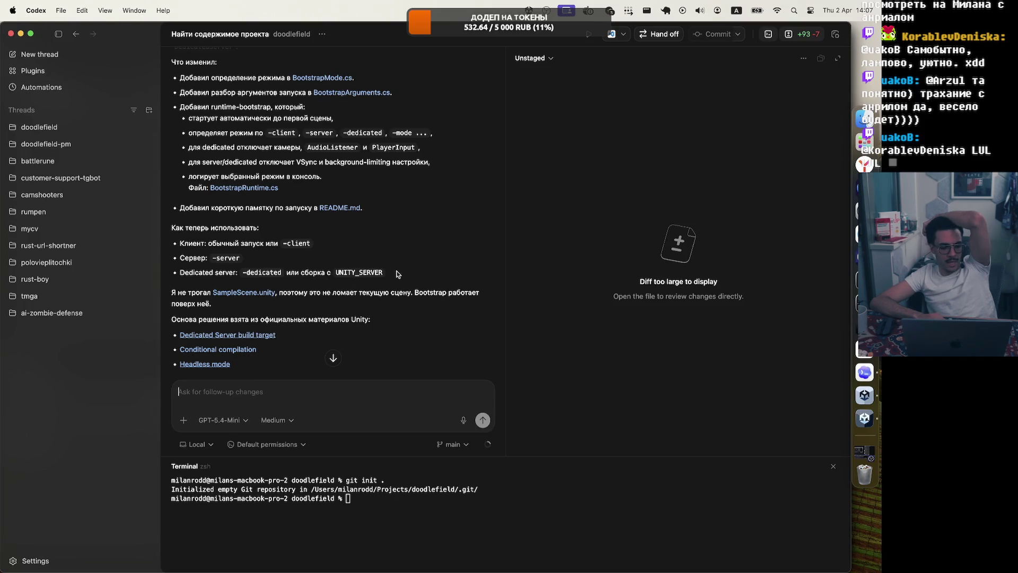
{"action": "scroll", "coordinate": [338, 313], "scroll_direction": "down", "scroll_amount": 3}
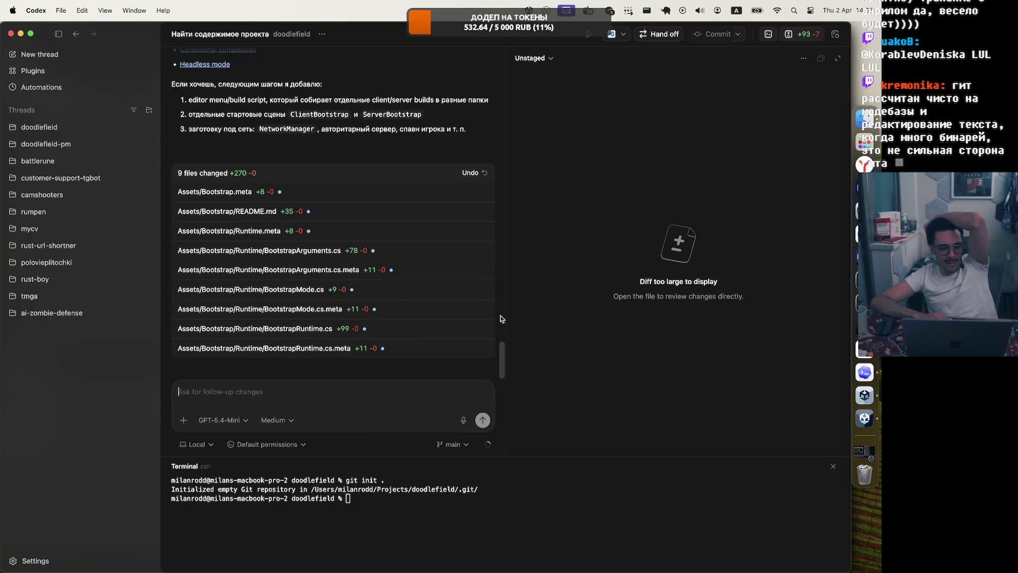
{"action": "scroll", "coordinate": [440, 243], "scroll_direction": "up", "scroll_amount": 10}
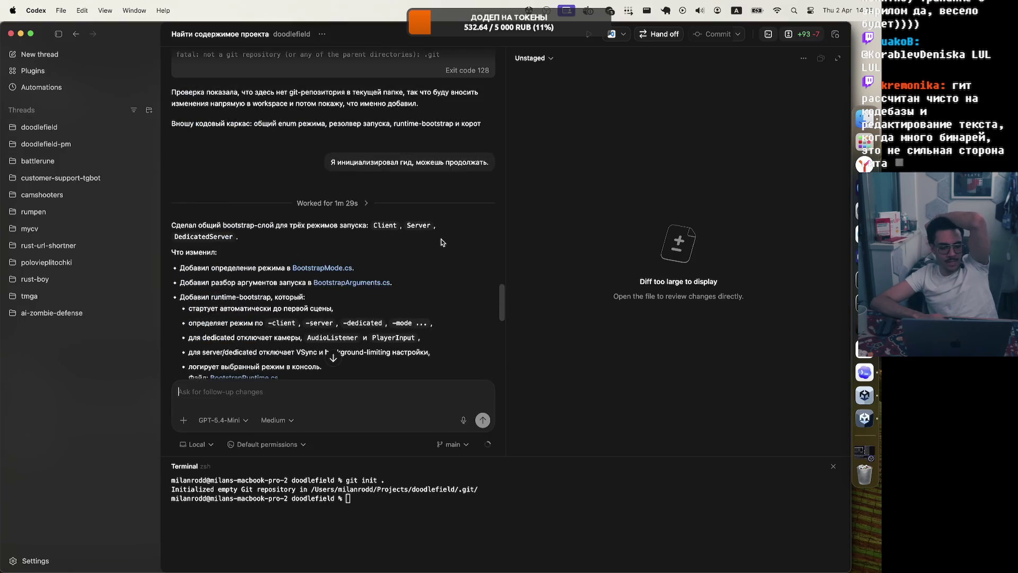
{"action": "scroll", "coordinate": [441, 243], "scroll_direction": "down", "scroll_amount": 10}
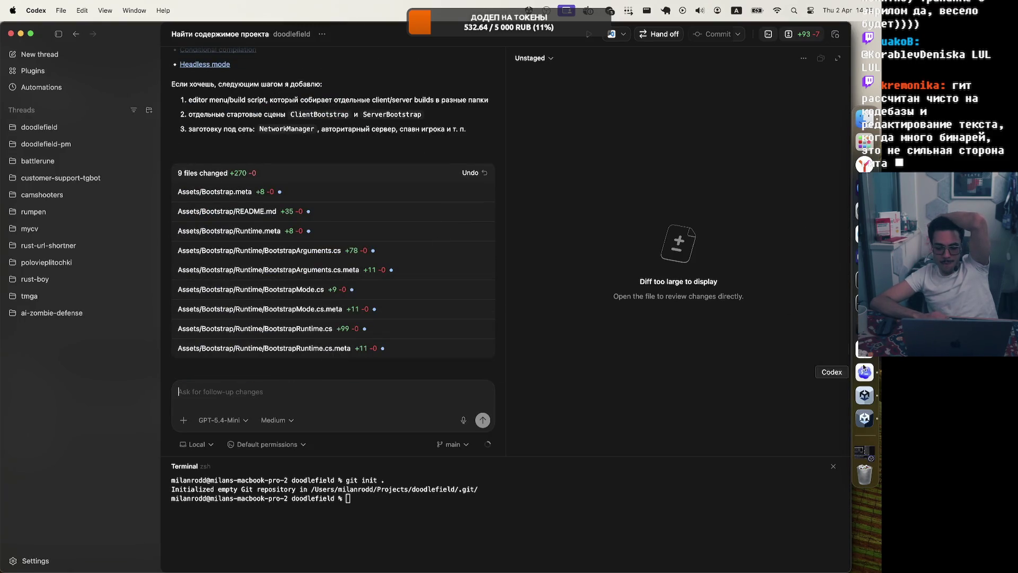
{"action": "left_click", "coordinate": [864, 395]}
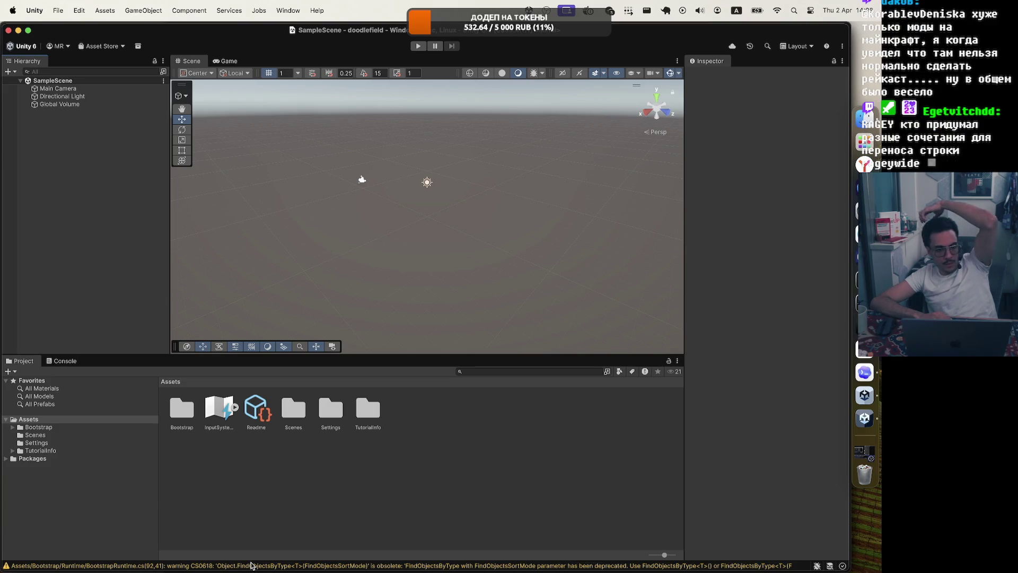
Show the CS0618 Console warnings and open BootstrapRuntime.cs from the first one.
{"action": "left_click", "coordinate": [252, 566]}
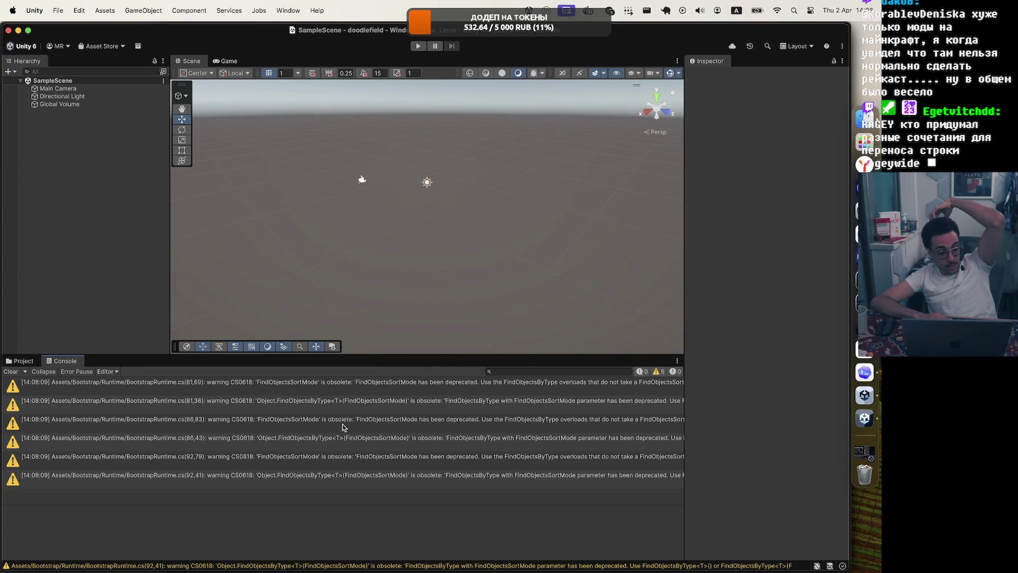
{"action": "double_click", "coordinate": [345, 387]}
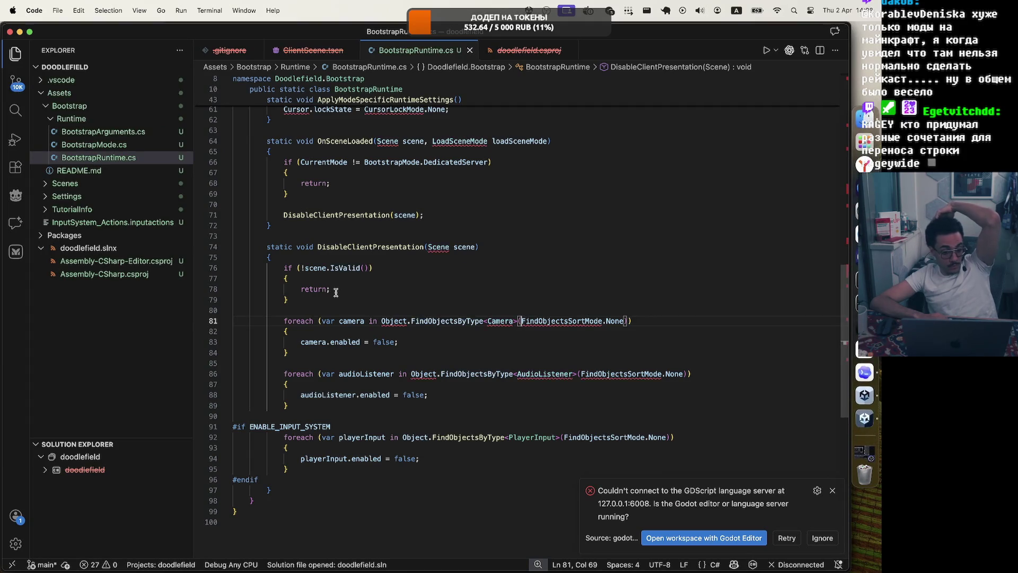
Dismiss the Godot language server error at the top of BootstrapRuntime.cs and view uncommitted changes.
{"action": "scroll", "coordinate": [430, 228], "scroll_direction": "up", "scroll_amount": 15}
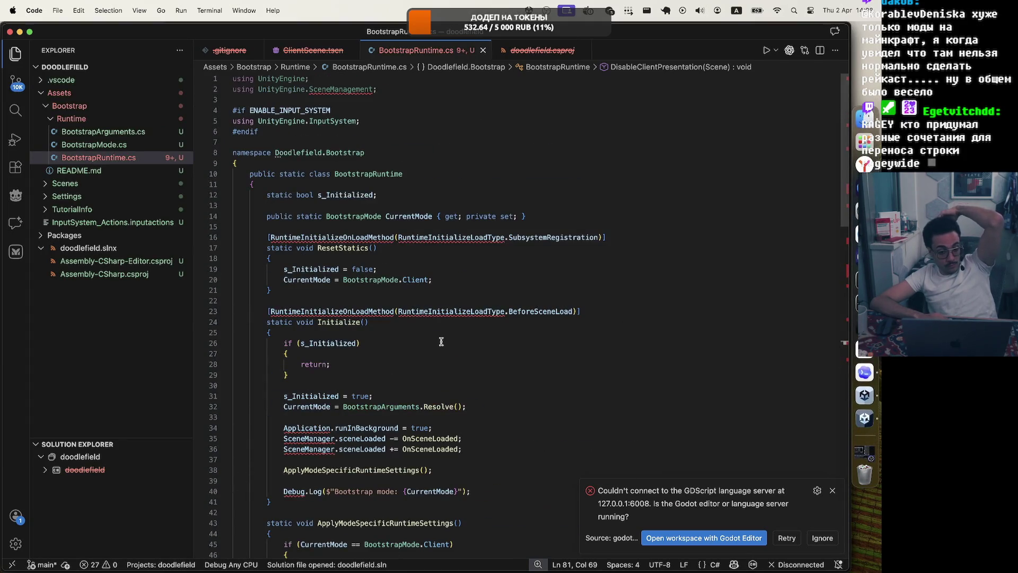
{"action": "mouse_move", "coordinate": [358, 87]}
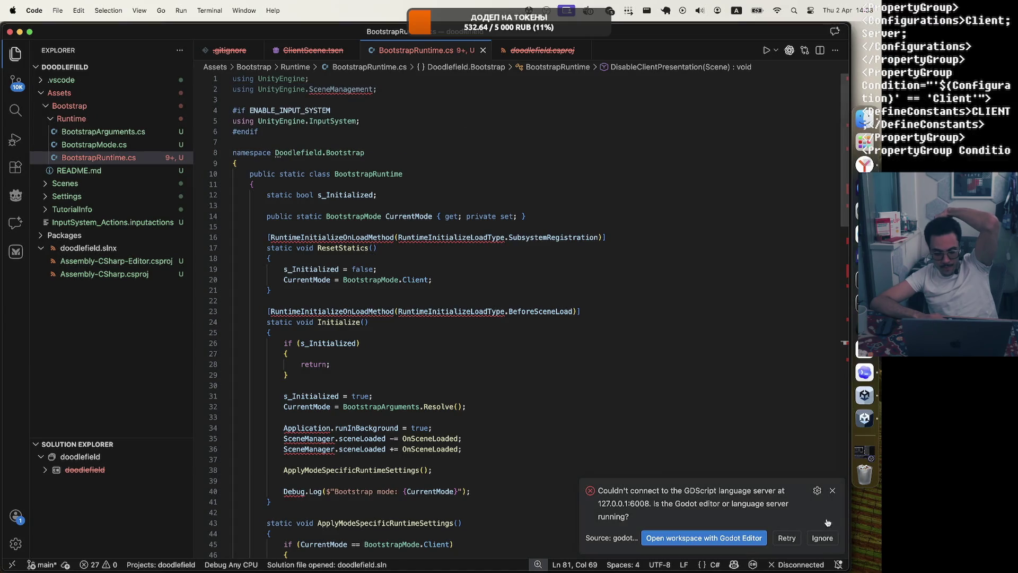
{"action": "left_click", "coordinate": [822, 537]}
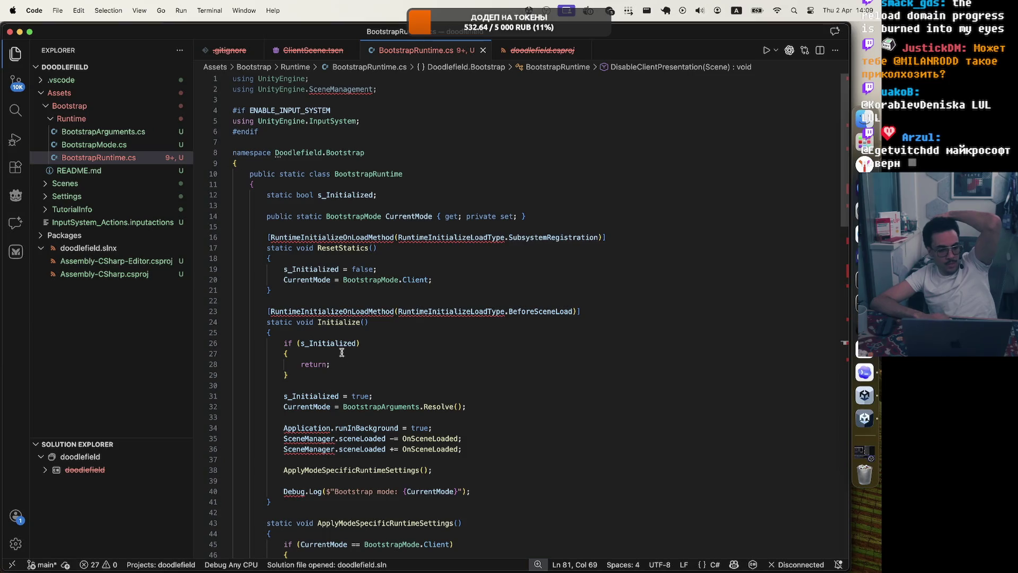
{"action": "left_click", "coordinate": [14, 84]}
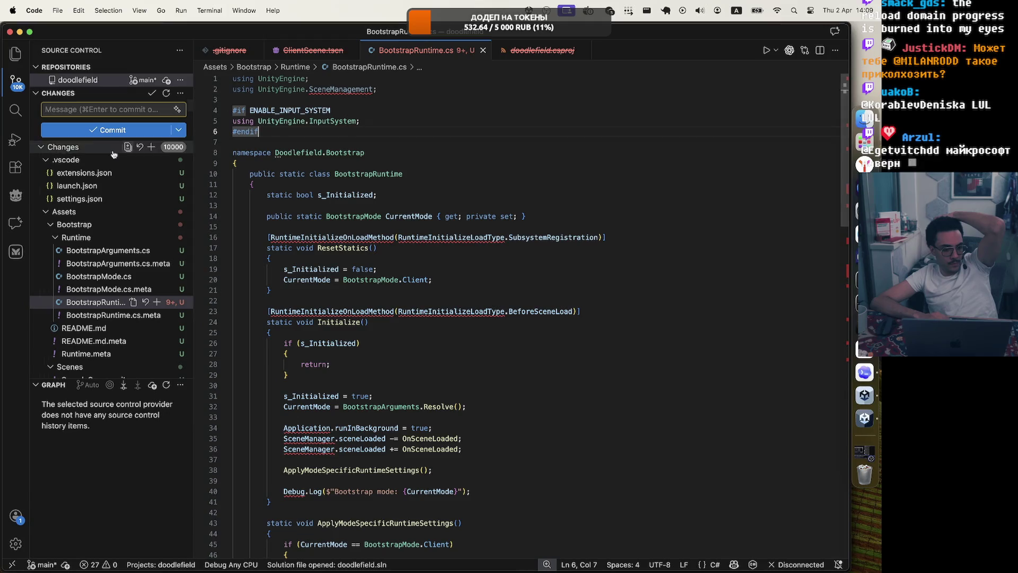
Collapse the Assets and Library change groups and return to the Explorer file tree.
{"action": "left_click", "coordinate": [46, 211]}
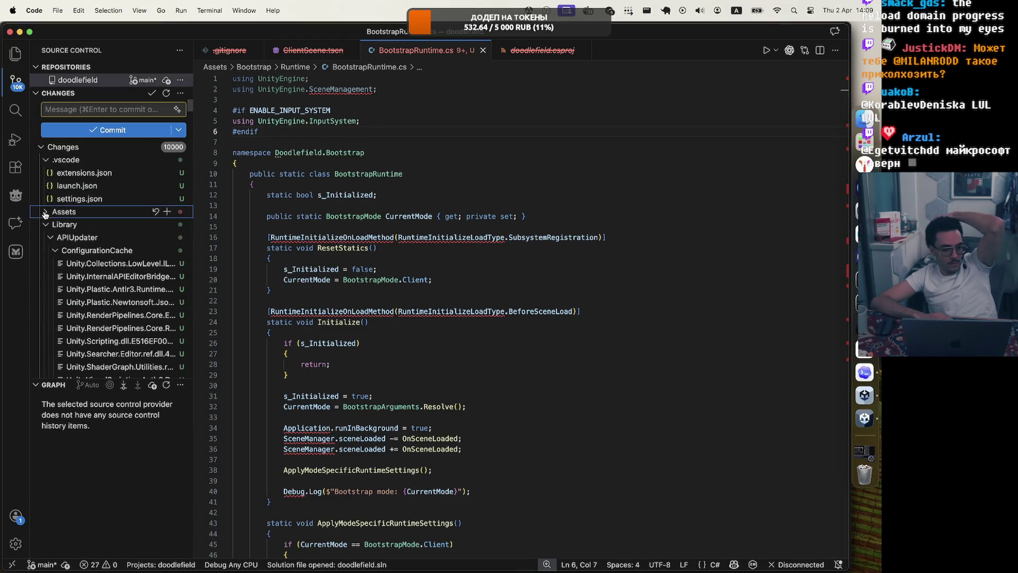
{"action": "left_click", "coordinate": [45, 225]}
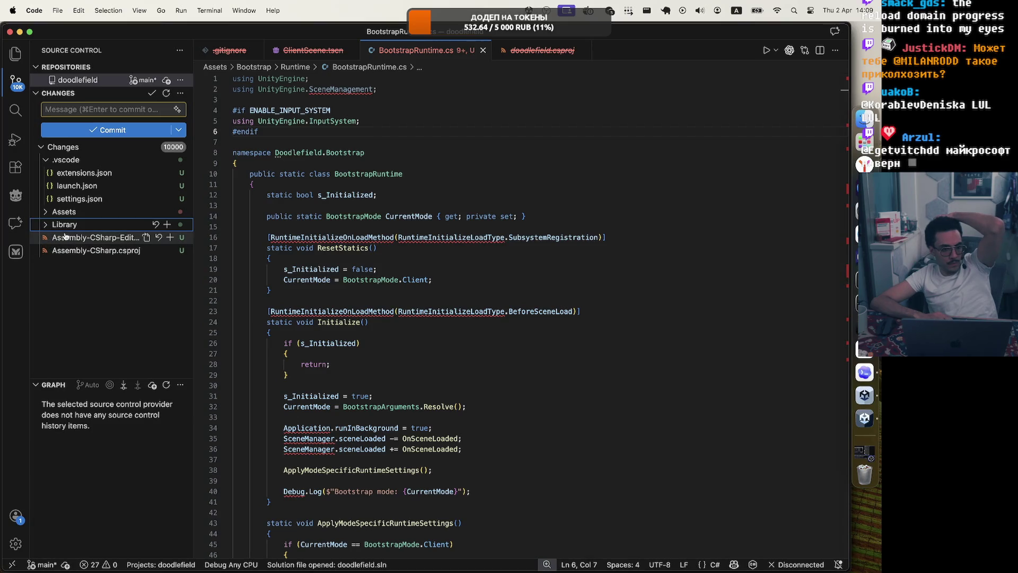
{"action": "left_click", "coordinate": [13, 56]}
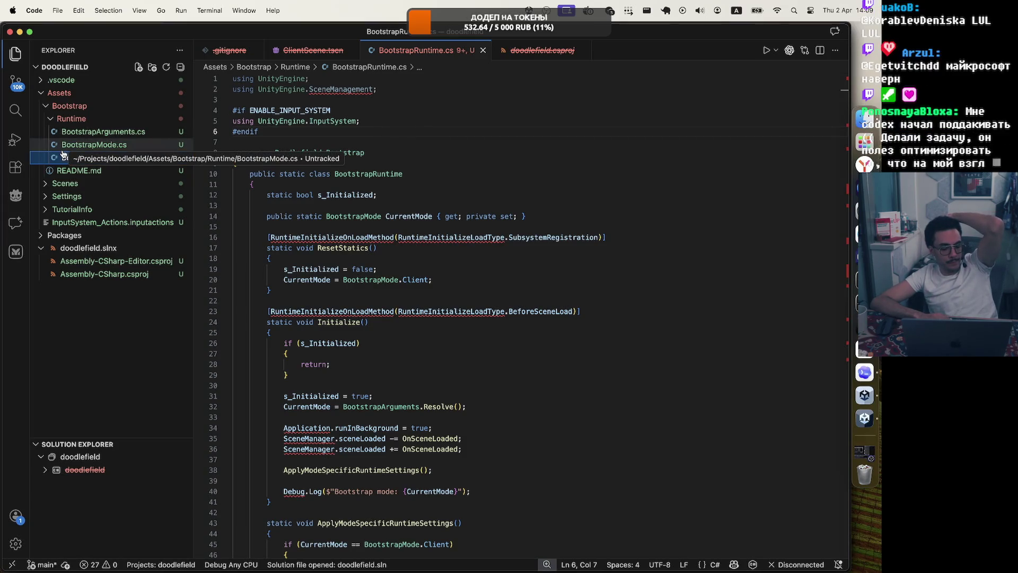
Select the s_Initialized guard on lines 26–29 of Initialize, then switch to the browser.
{"action": "mouse_move", "coordinate": [377, 311]}
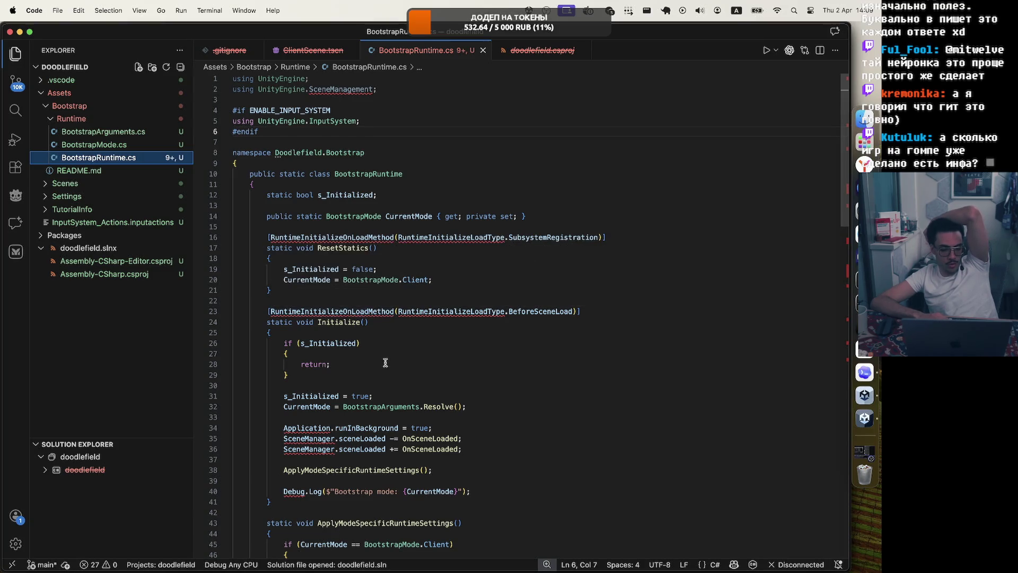
{"action": "left_click", "coordinate": [338, 364]}
{"action": "left_click", "coordinate": [313, 372]}
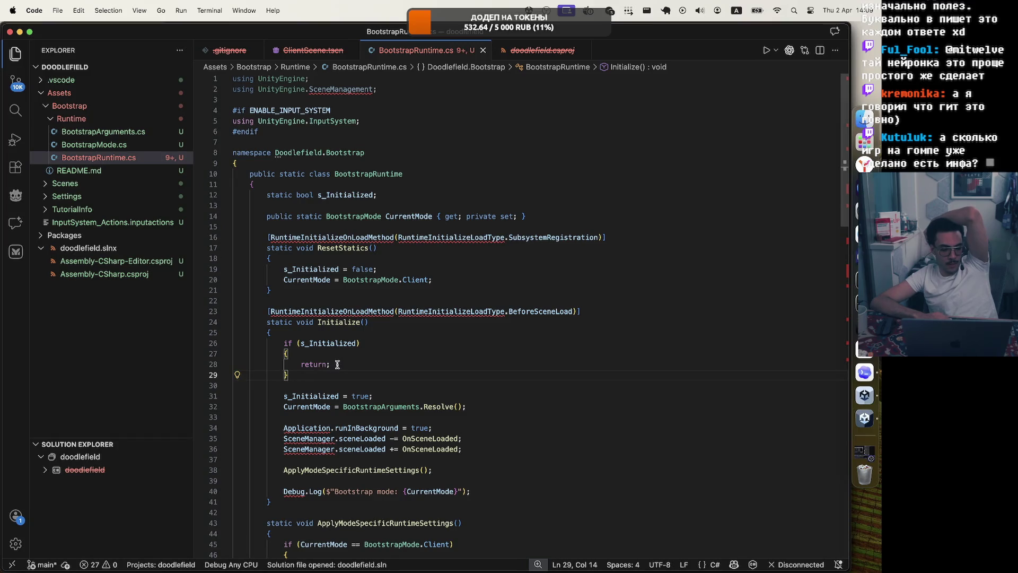
{"action": "left_click_drag", "start_coordinate": [313, 375], "coordinate": [282, 340]}
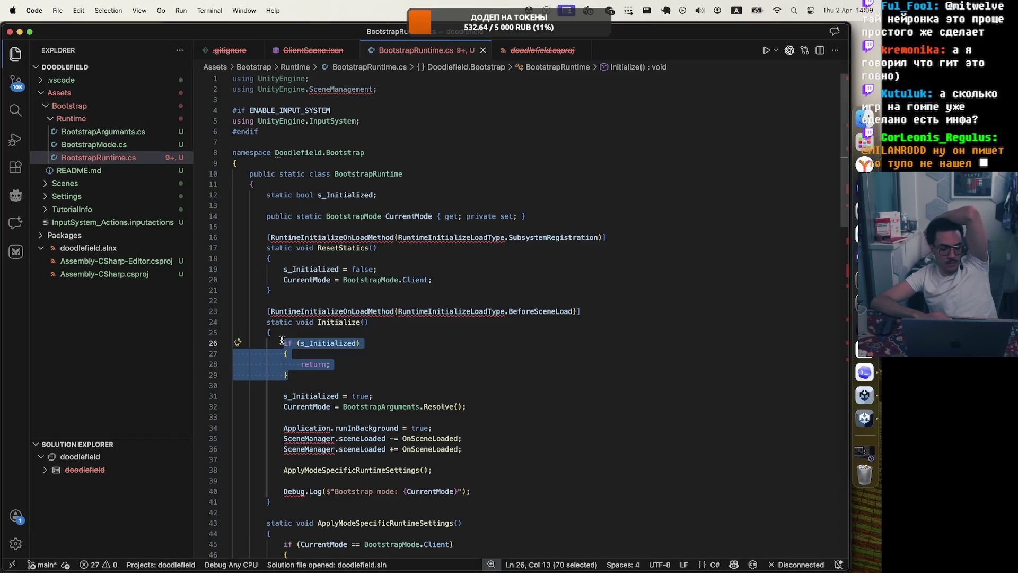
{"action": "left_click", "coordinate": [300, 331]}
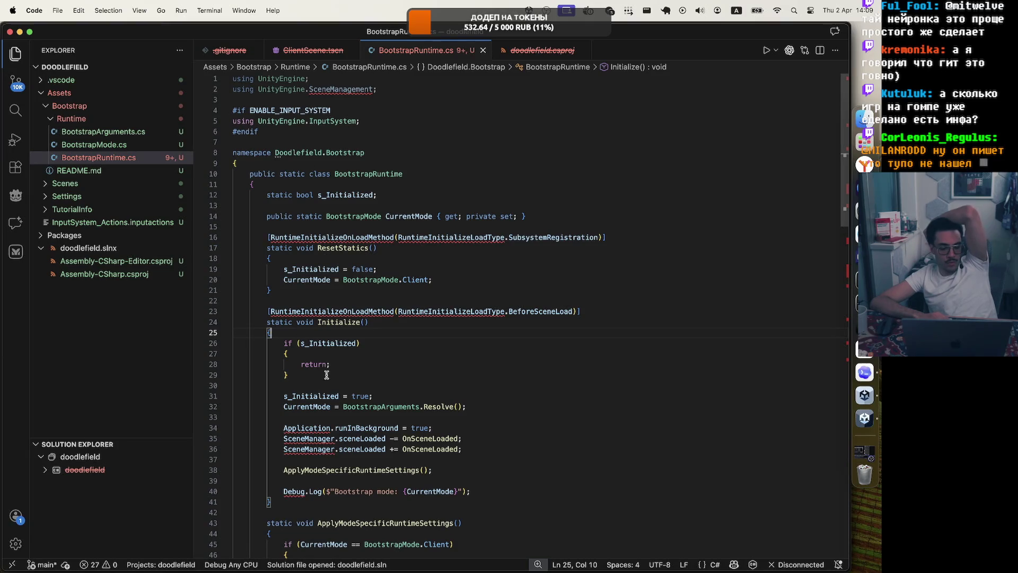
{"action": "left_click_drag", "start_coordinate": [327, 375], "coordinate": [285, 343]}
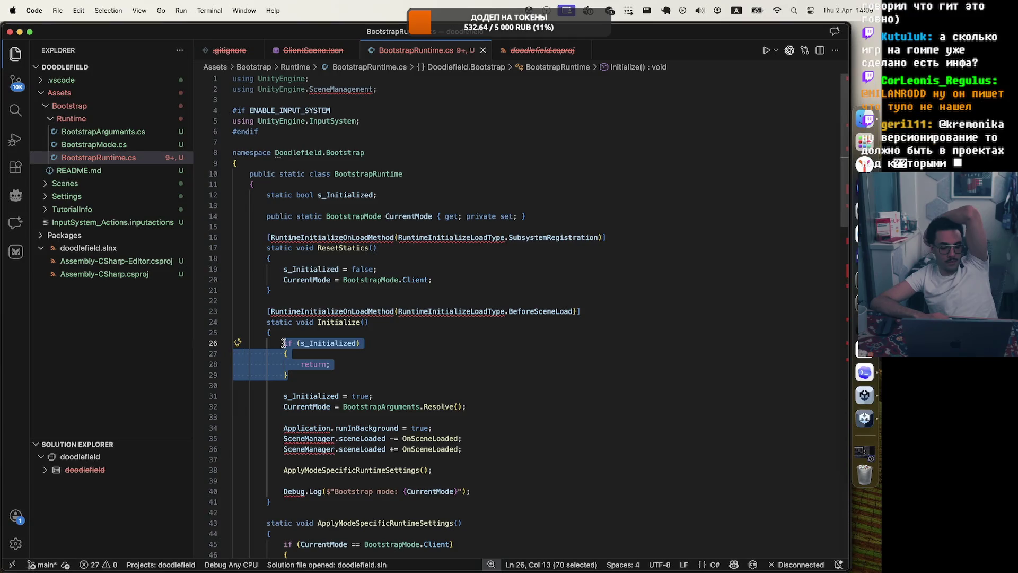
{"action": "left_click", "coordinate": [385, 333]}
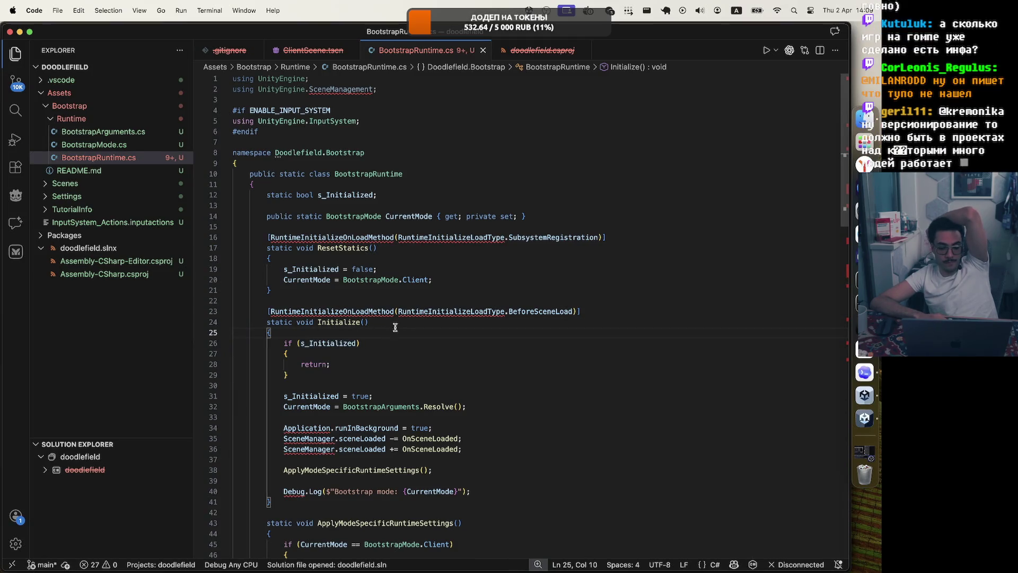
{"action": "left_click", "coordinate": [865, 165]}
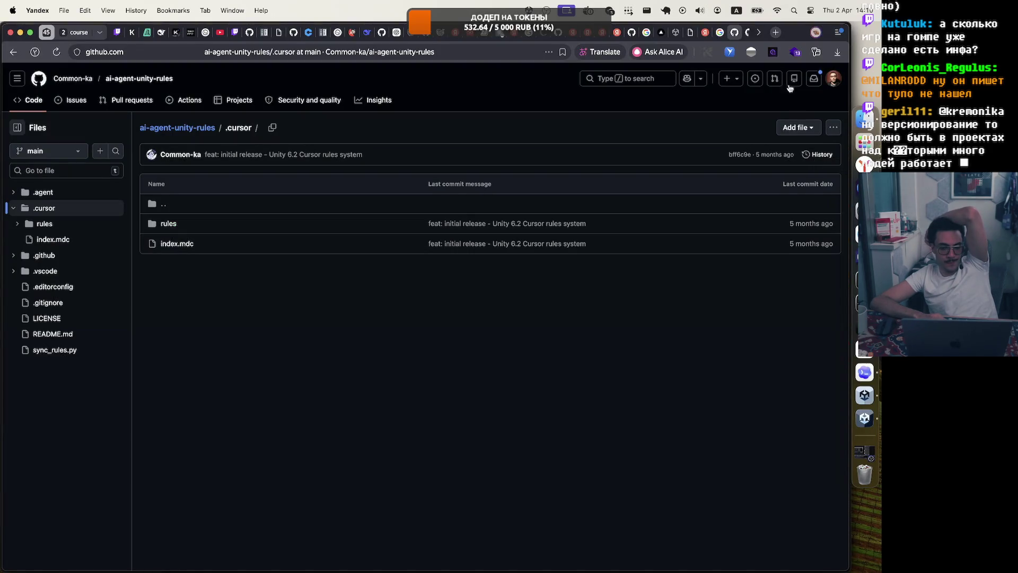
Close the leftover Unity rules repository tabs and return to the unity-helpers AGENTS.md tab.
{"action": "left_click", "coordinate": [734, 32]}
{"action": "left_click", "coordinate": [757, 32]}
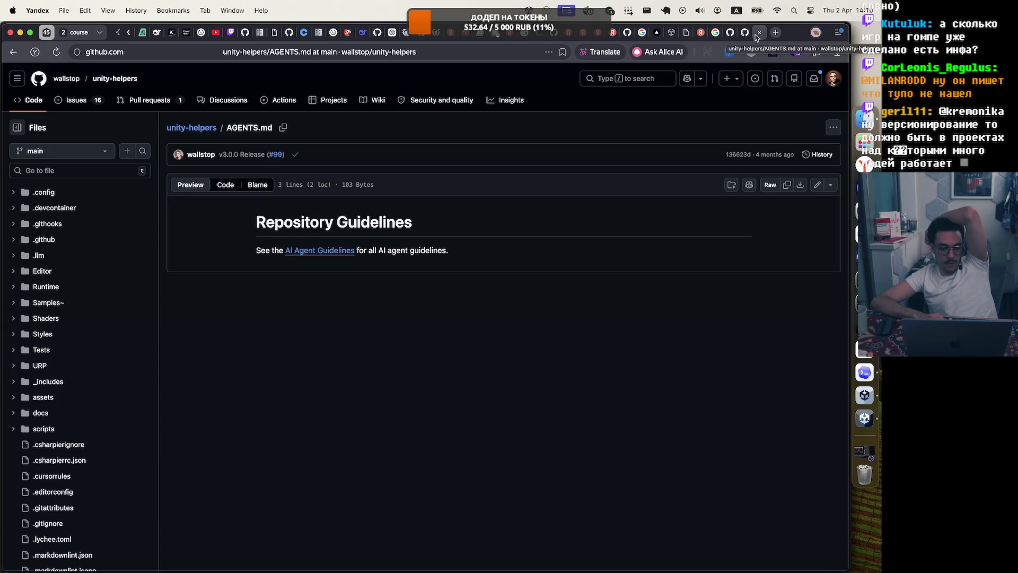
{"action": "mouse_move", "coordinate": [745, 36]}
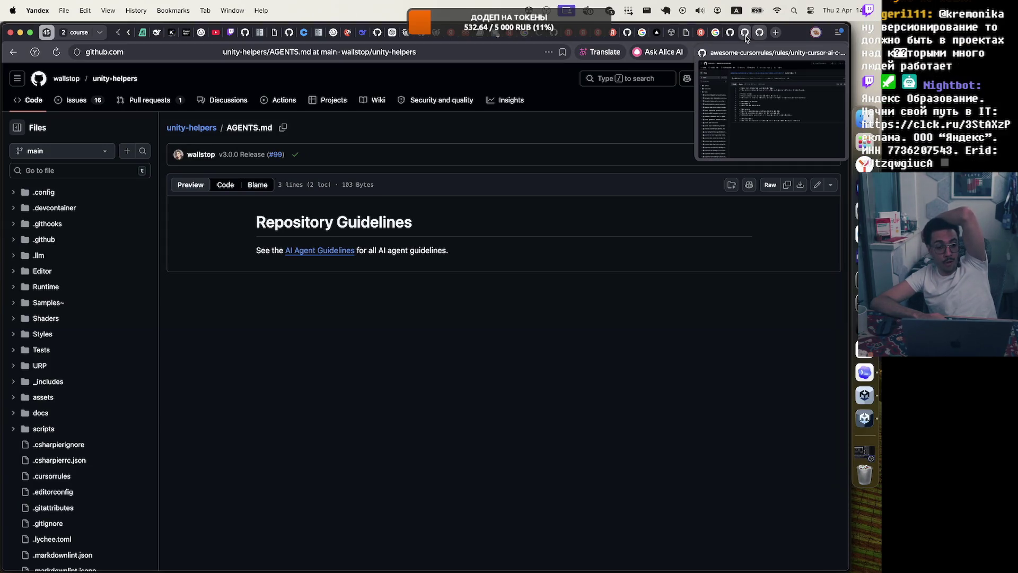
{"action": "left_click", "coordinate": [745, 36]}
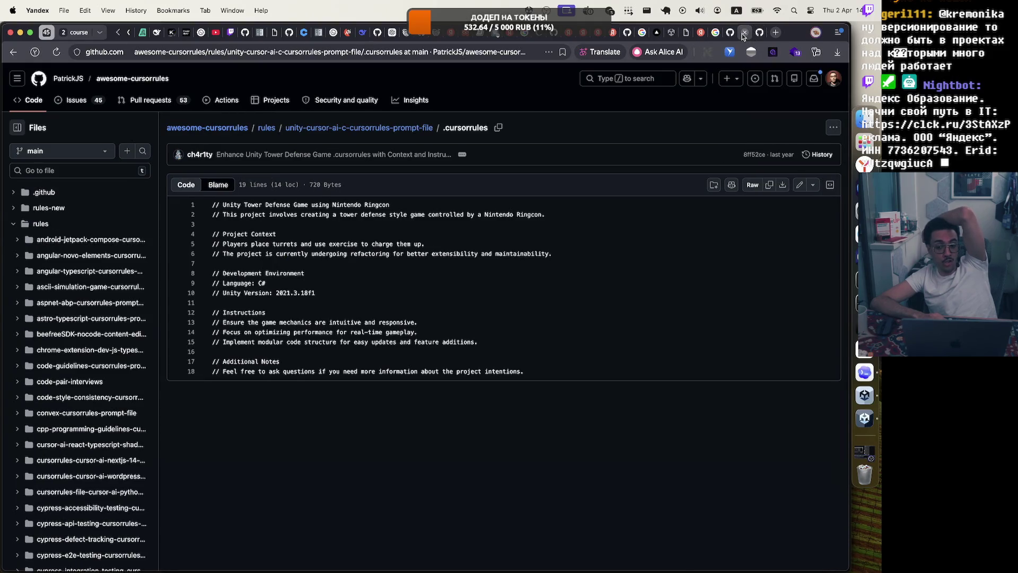
{"action": "left_click", "coordinate": [757, 35]}
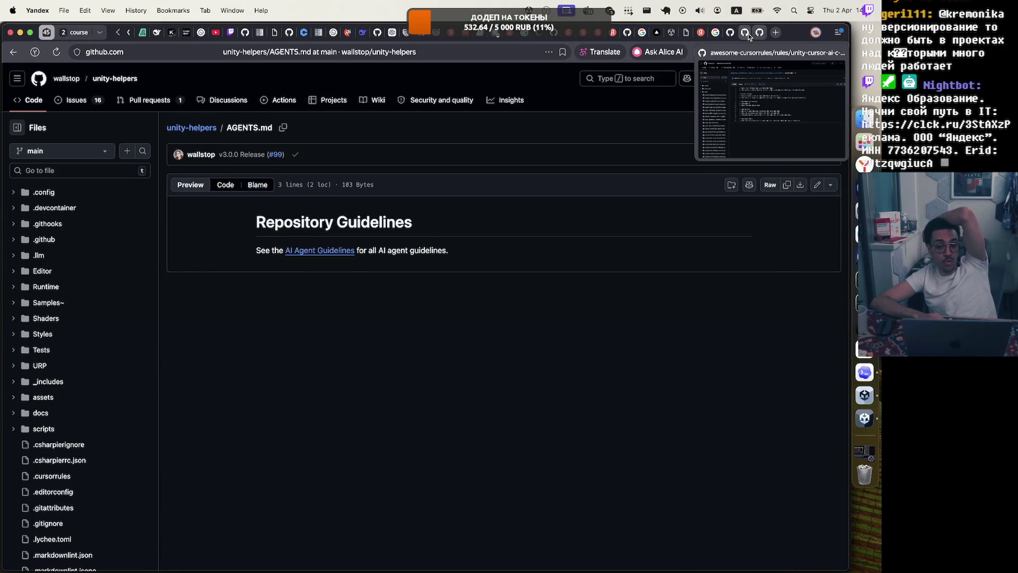
Close the unity cursor rules and unity agents ml search tabs, then bring up Unity Hub.
{"action": "left_click", "coordinate": [714, 35]}
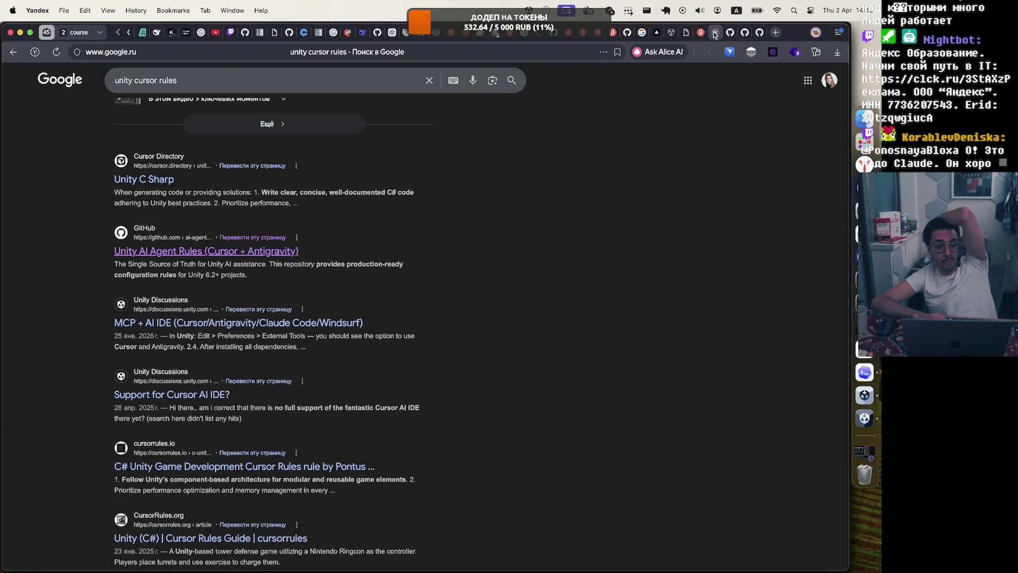
{"action": "left_click", "coordinate": [714, 33]}
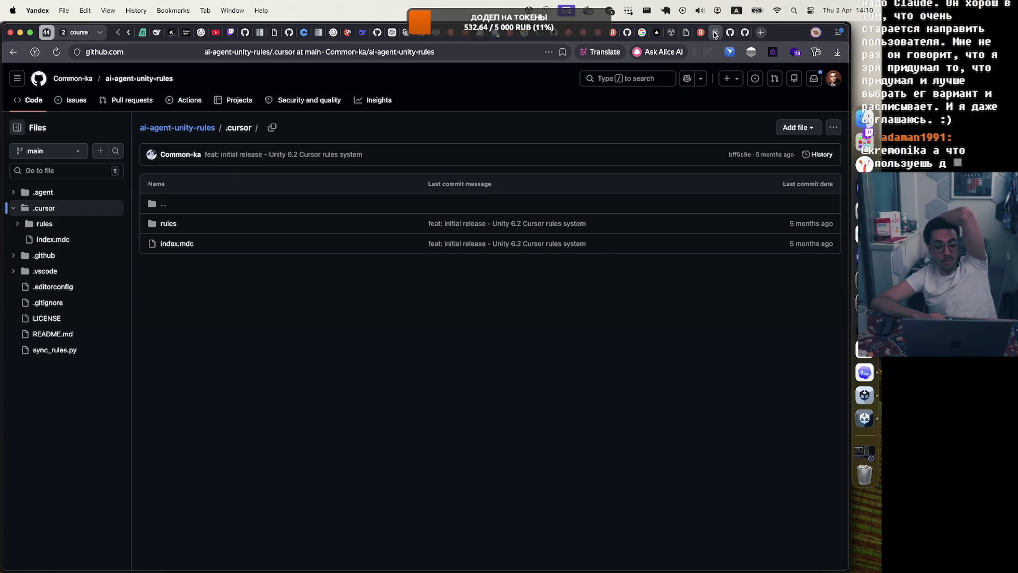
{"action": "left_click", "coordinate": [711, 34]}
{"action": "left_click", "coordinate": [708, 34]}
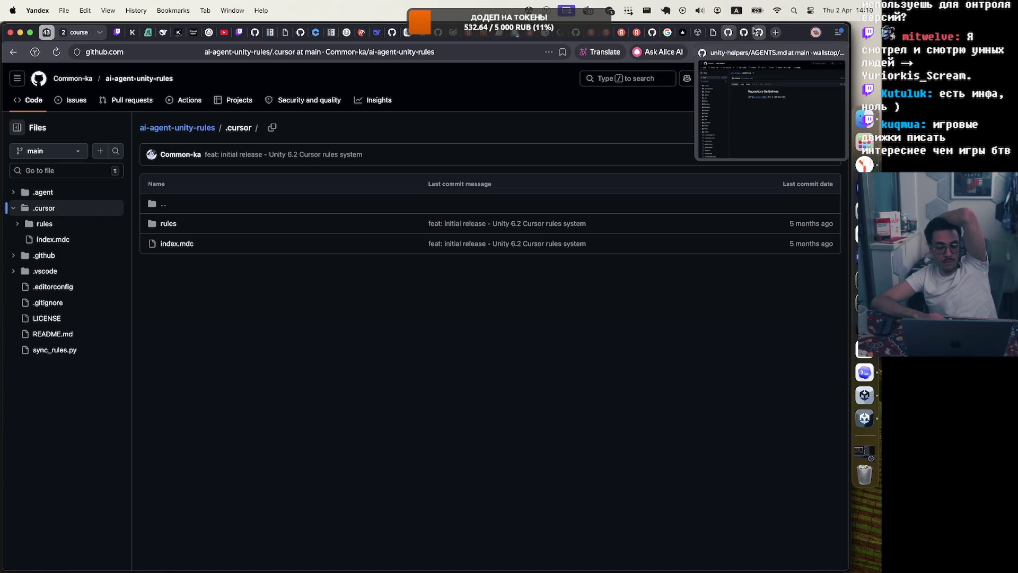
{"action": "left_click", "coordinate": [862, 395]}
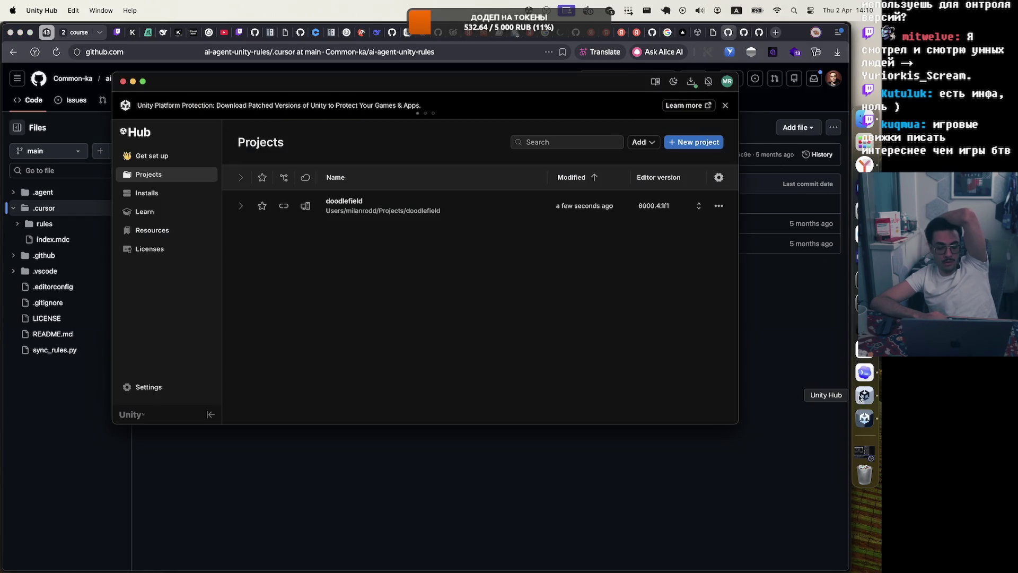
In the doodlefield editor, switch to the Game view and select BootstrapRuntime.cs in Bootstrap Runtime.
{"action": "left_click", "coordinate": [861, 415]}
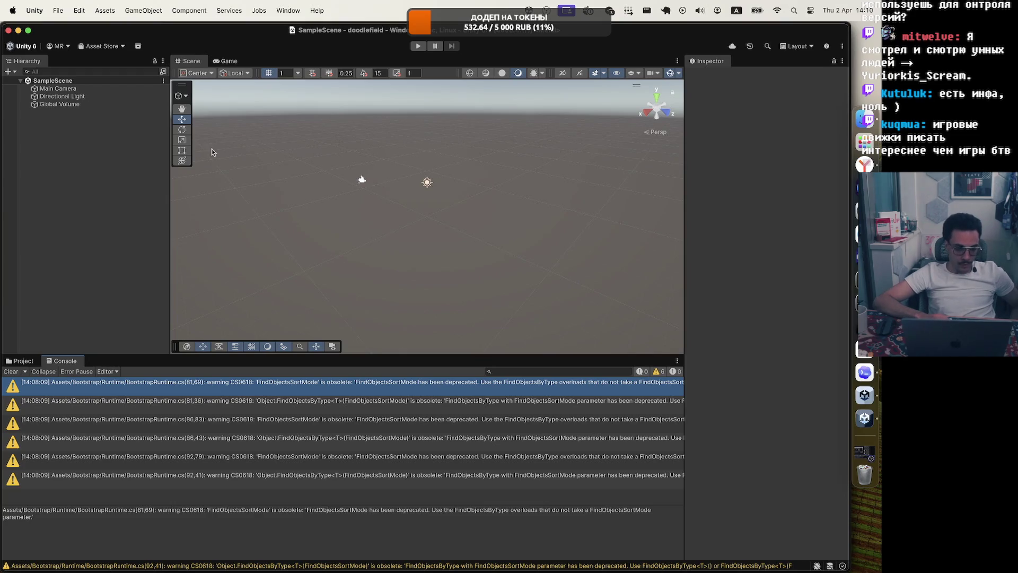
{"action": "left_click_drag", "start_coordinate": [171, 160], "coordinate": [140, 161]}
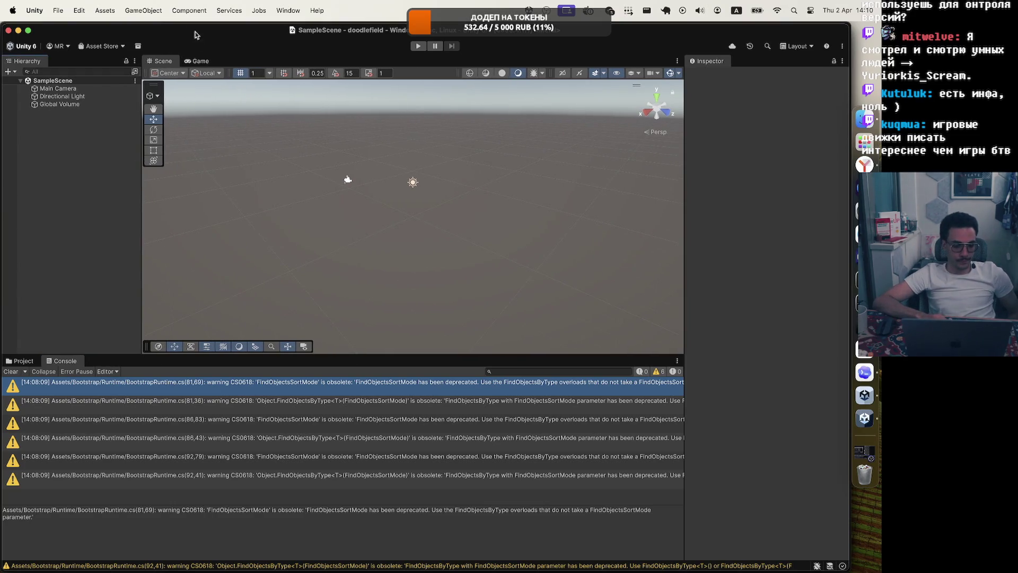
{"action": "left_click", "coordinate": [198, 61]}
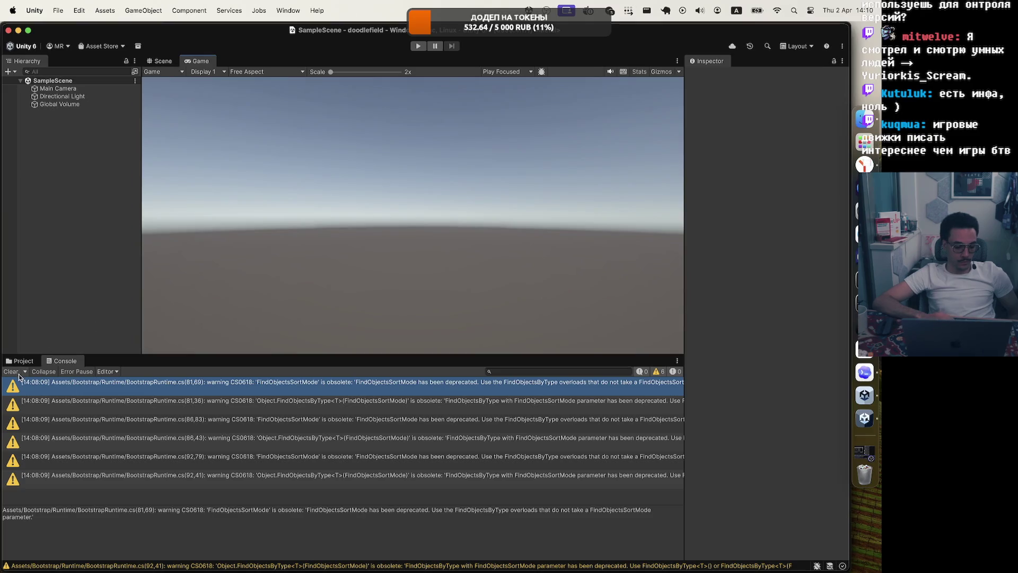
{"action": "left_click", "coordinate": [22, 361]}
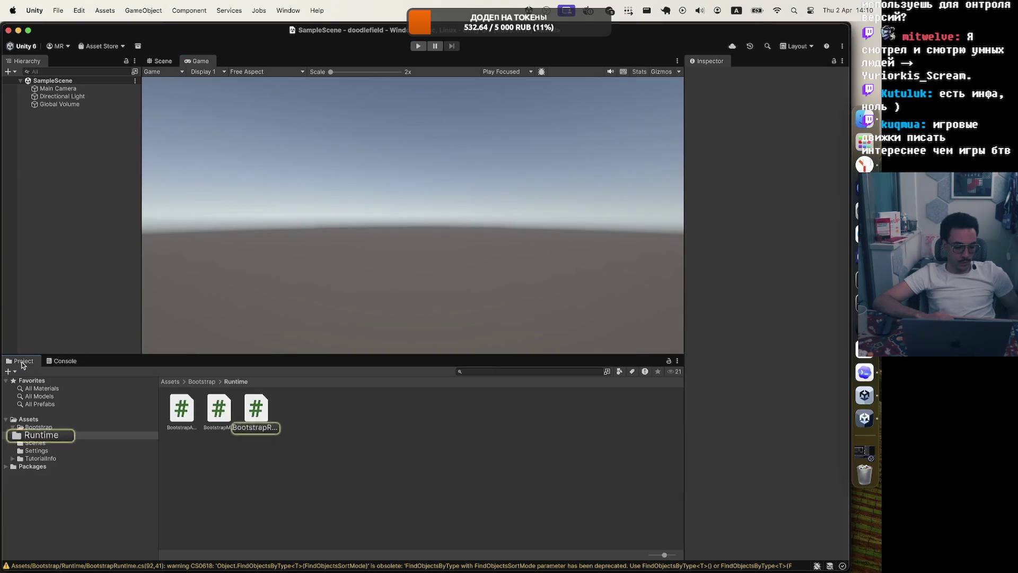
{"action": "left_click", "coordinate": [255, 417]}
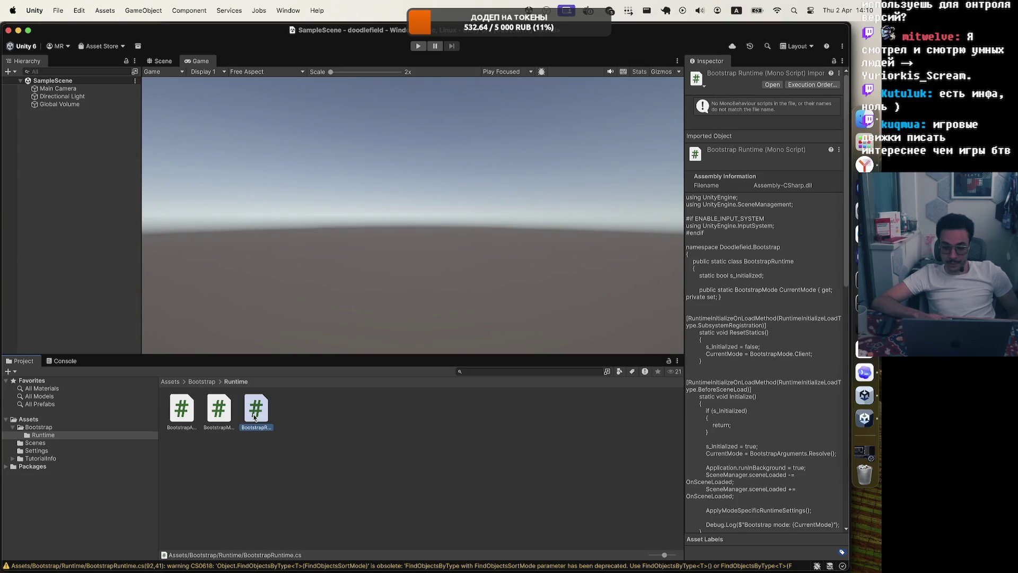
{"action": "left_click", "coordinate": [269, 469]}
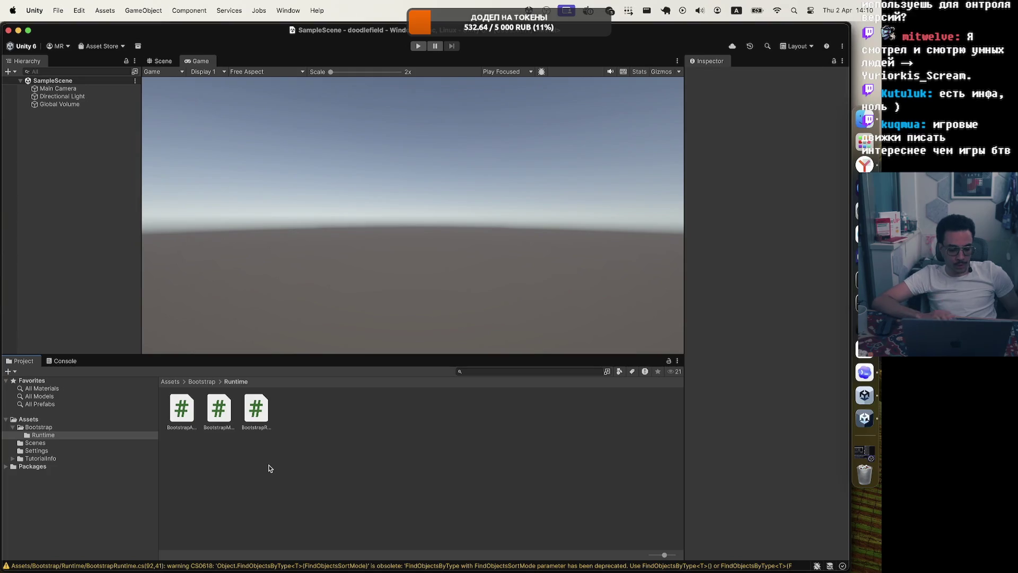
{"action": "left_click", "coordinate": [257, 413]}
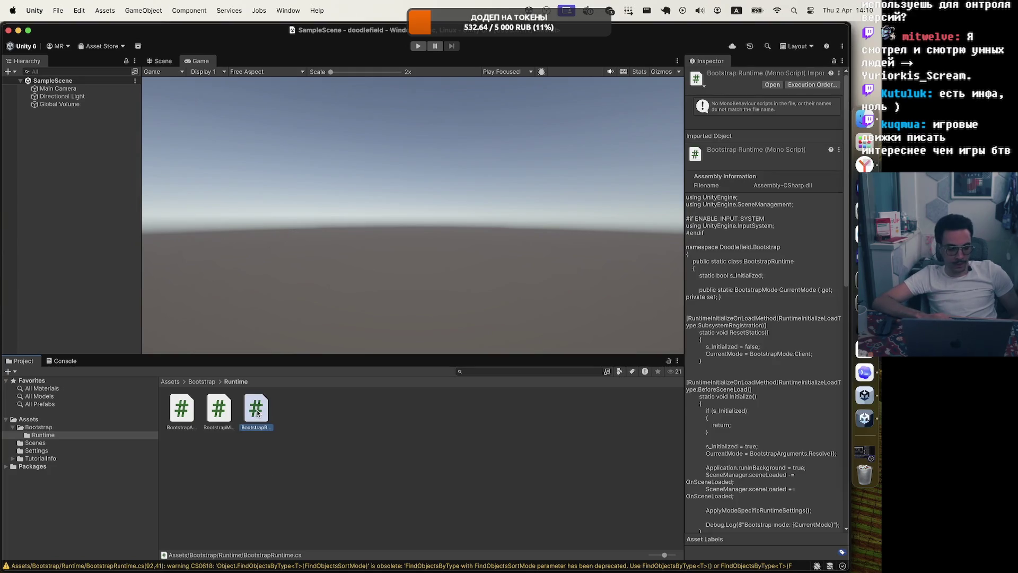
Check Main Camera, Directional Light and Global Volume, then reselect the BootstrapRuntime script.
{"action": "left_click", "coordinate": [58, 88]}
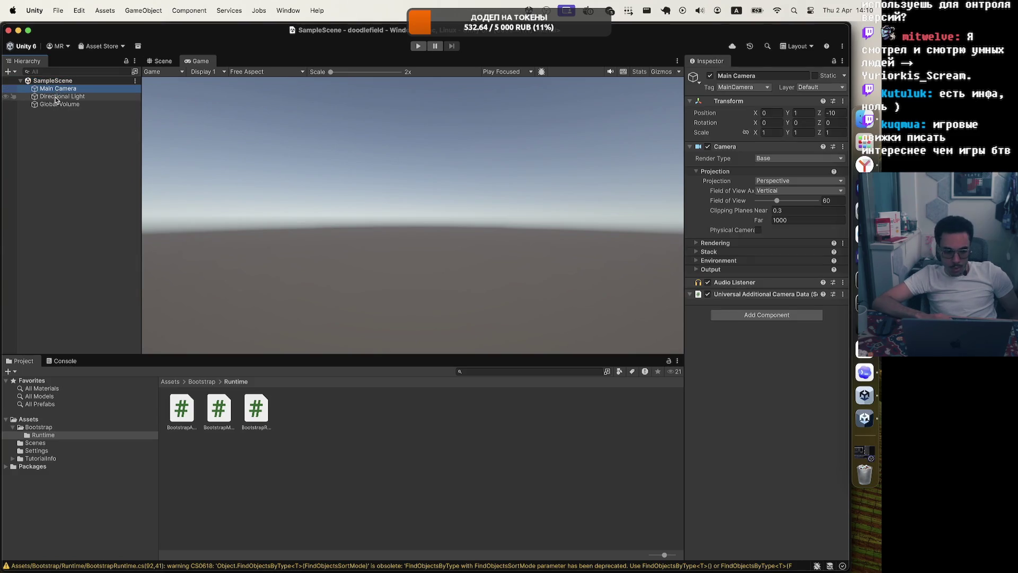
{"action": "left_click", "coordinate": [59, 96]}
{"action": "left_click", "coordinate": [55, 104]}
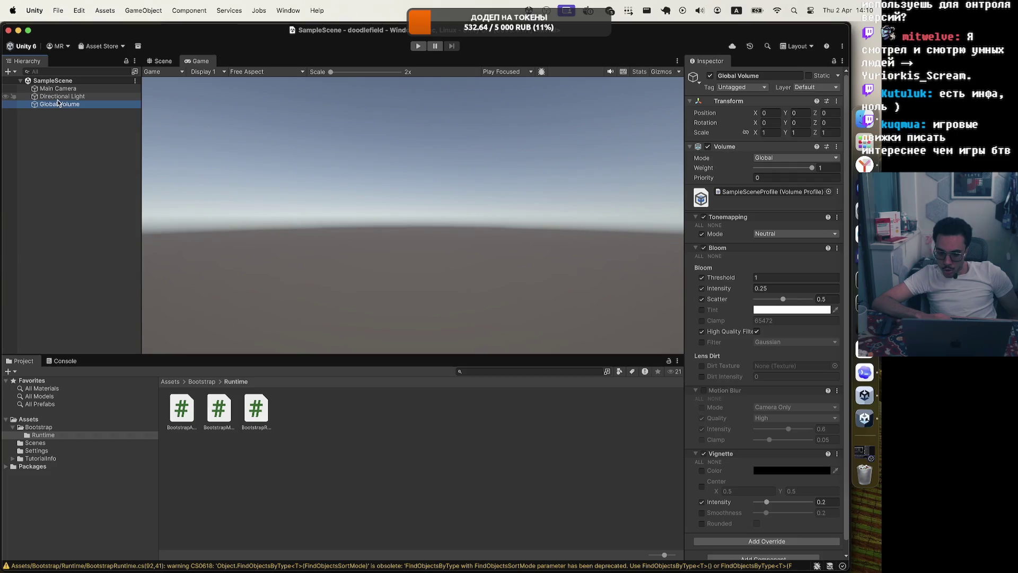
{"action": "left_click", "coordinate": [60, 97]}
{"action": "left_click", "coordinate": [59, 88]}
{"action": "left_click", "coordinate": [64, 81]}
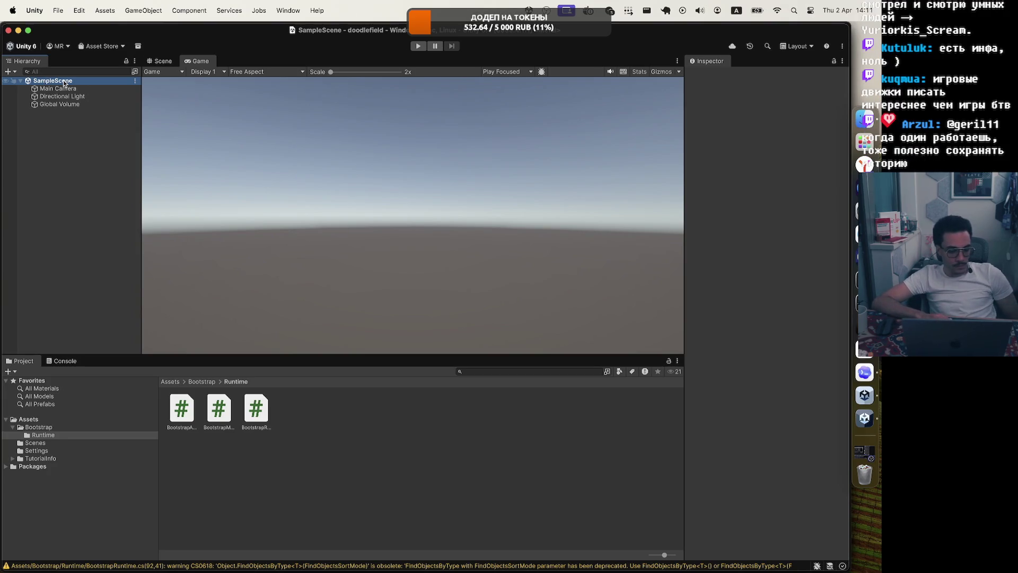
{"action": "left_click", "coordinate": [65, 89]}
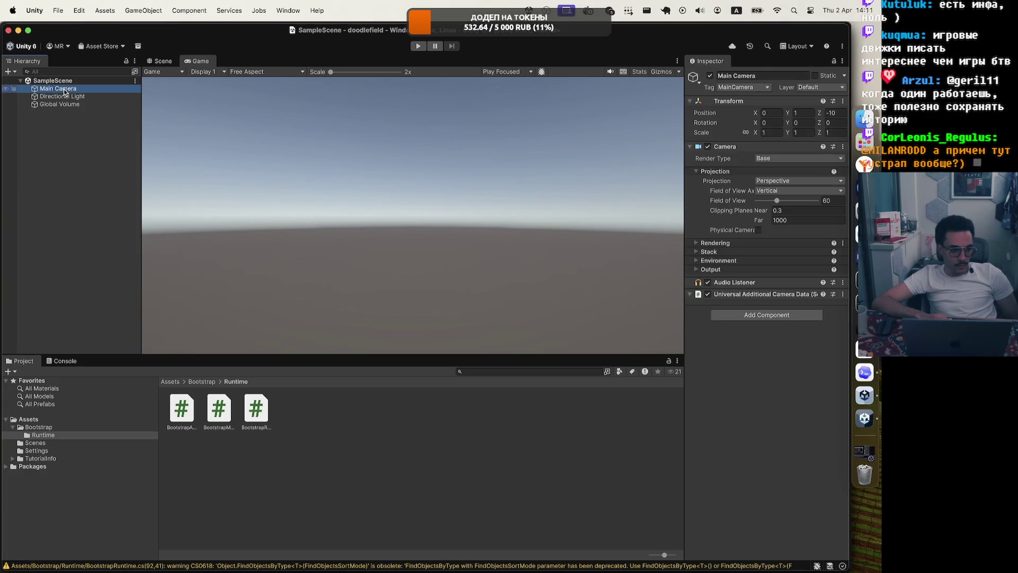
{"action": "left_click", "coordinate": [262, 414]}
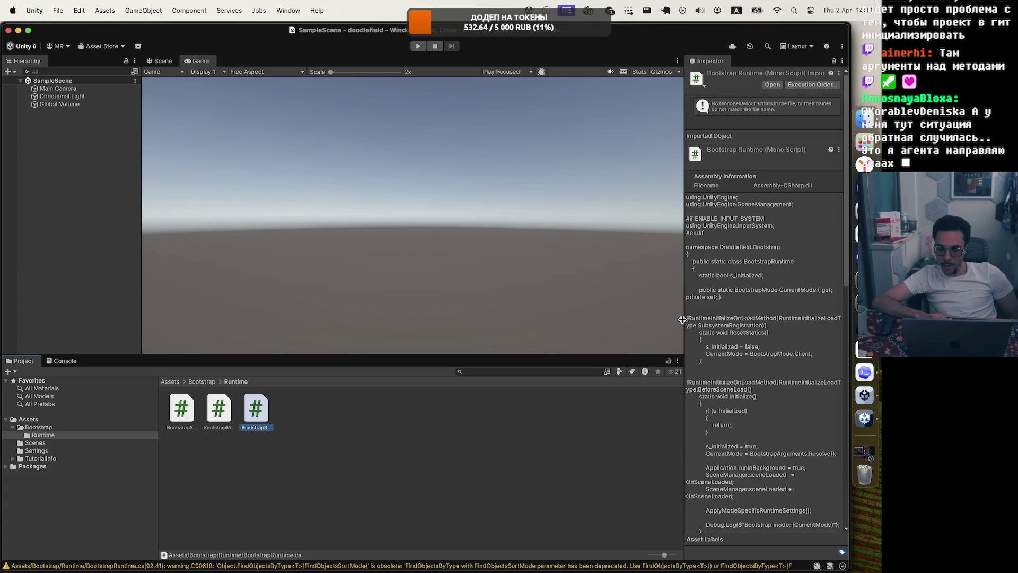
Widen the script preview and highlight the SubsystemRegistration and BeforeSceneLoad attribute lines.
{"action": "left_click_drag", "start_coordinate": [685, 318], "coordinate": [316, 319]}
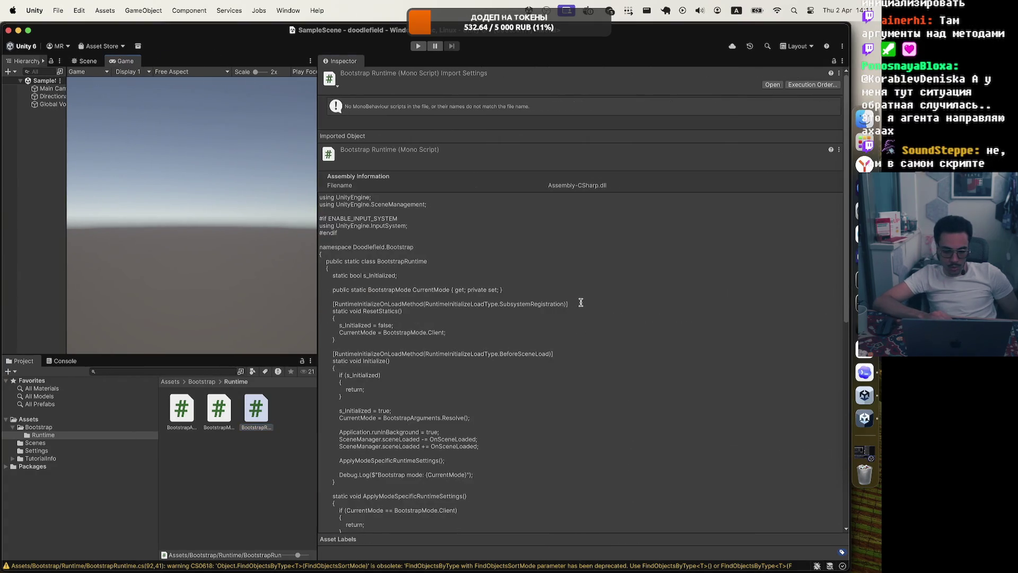
{"action": "left_click", "coordinate": [327, 304]}
{"action": "left_click", "coordinate": [327, 304]}
{"action": "mouse_move", "coordinate": [331, 304]}
{"action": "left_mouse_down"}
{"action": "mouse_move", "coordinate": [582, 303]}
{"action": "mouse_move", "coordinate": [335, 303]}
{"action": "left_mouse_up"}
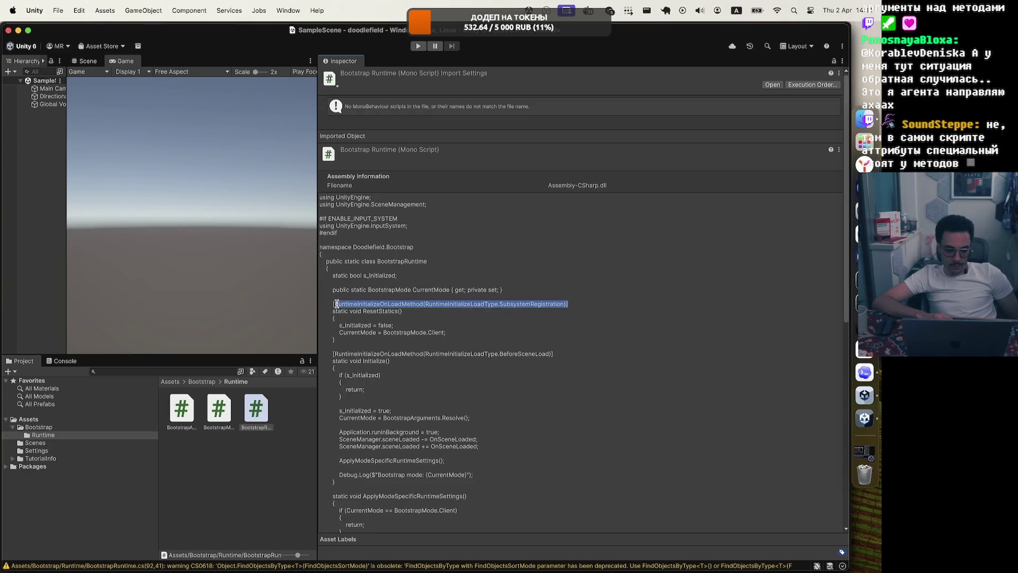
{"action": "left_click", "coordinate": [567, 305]}
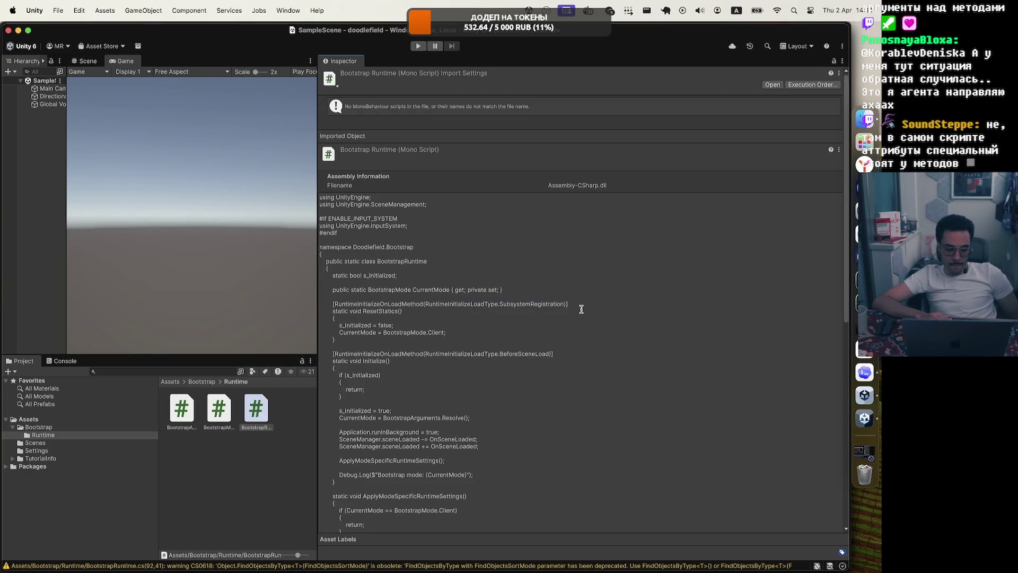
{"action": "mouse_move", "coordinate": [570, 304]}
{"action": "left_mouse_down"}
{"action": "mouse_move", "coordinate": [371, 313]}
{"action": "mouse_move", "coordinate": [332, 302]}
{"action": "left_mouse_up"}
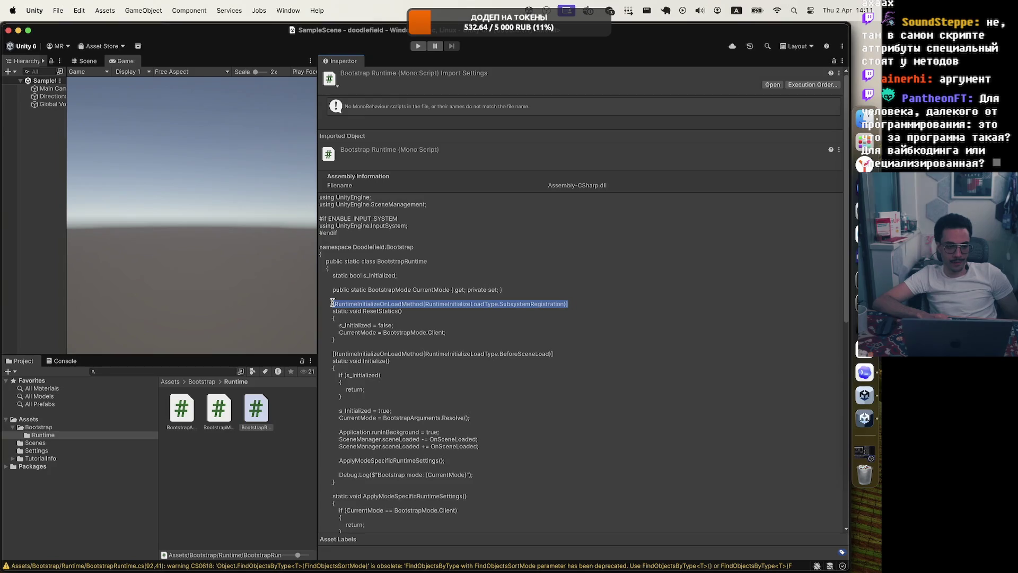
{"action": "left_click", "coordinate": [572, 353]}
{"action": "left_click_drag", "start_coordinate": [572, 353], "coordinate": [332, 352]}
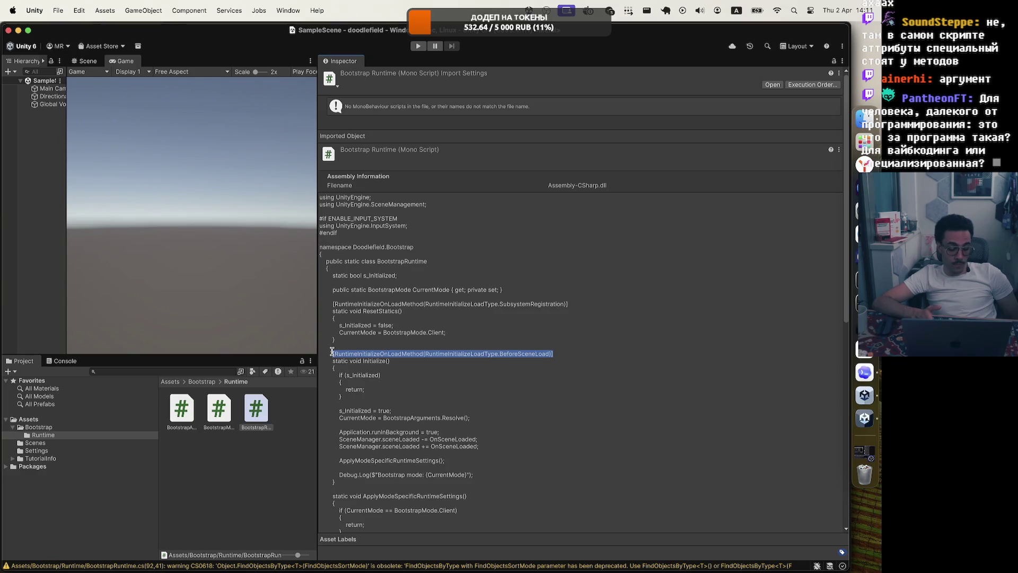
Scroll through the rest of BootstrapRuntime's code, then give the Game view its width back.
{"action": "scroll", "coordinate": [408, 369], "scroll_direction": "down", "scroll_amount": 10}
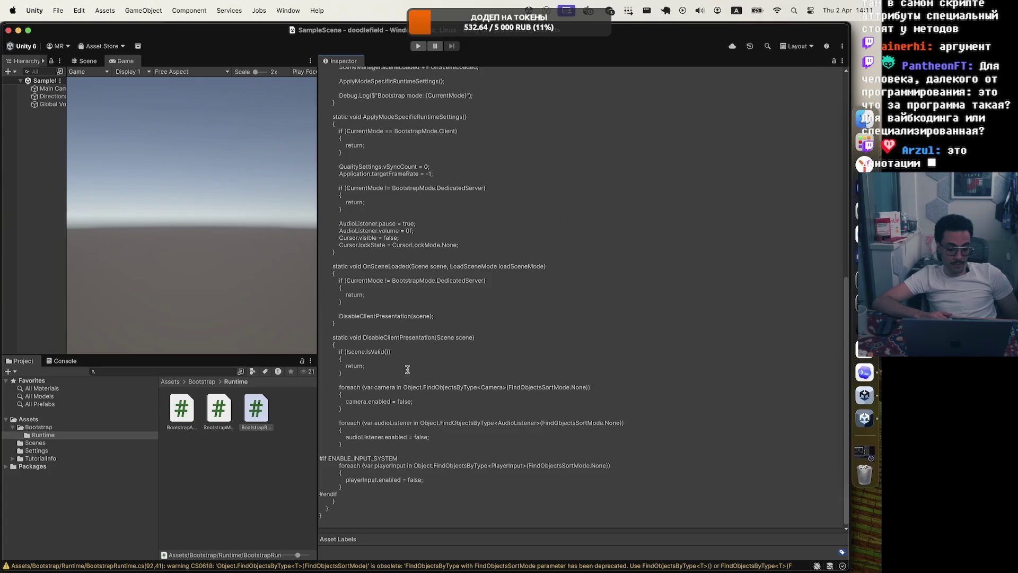
{"action": "scroll", "coordinate": [407, 370], "scroll_direction": "up", "scroll_amount": 10}
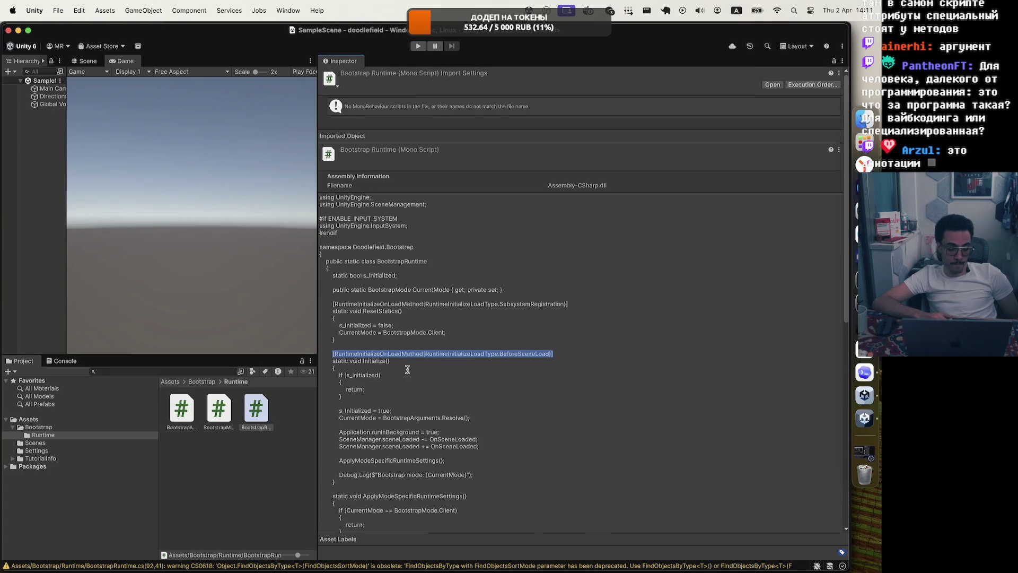
{"action": "scroll", "coordinate": [408, 369], "scroll_direction": "down", "scroll_amount": 10}
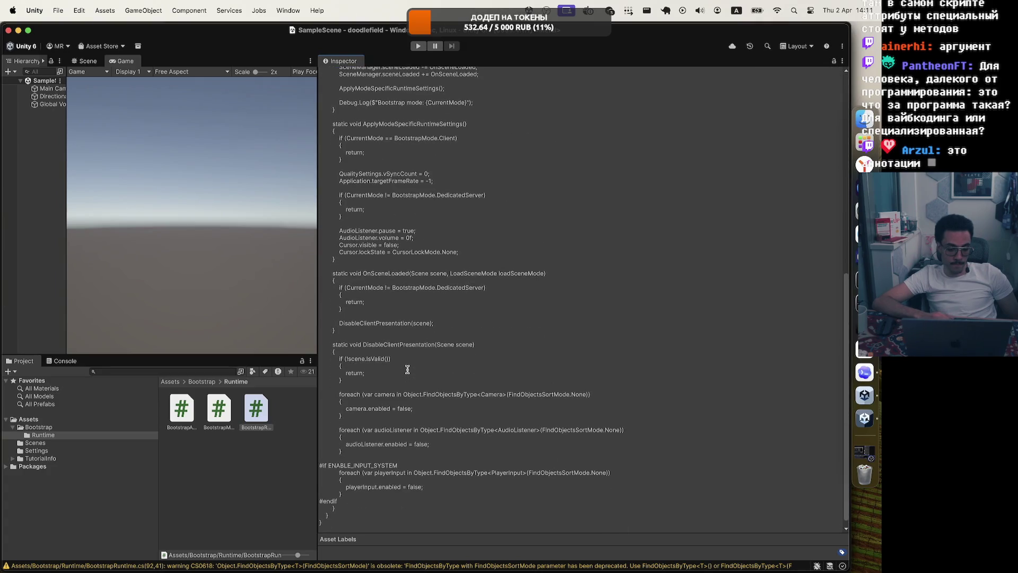
{"action": "scroll", "coordinate": [407, 369], "scroll_direction": "down", "scroll_amount": 1}
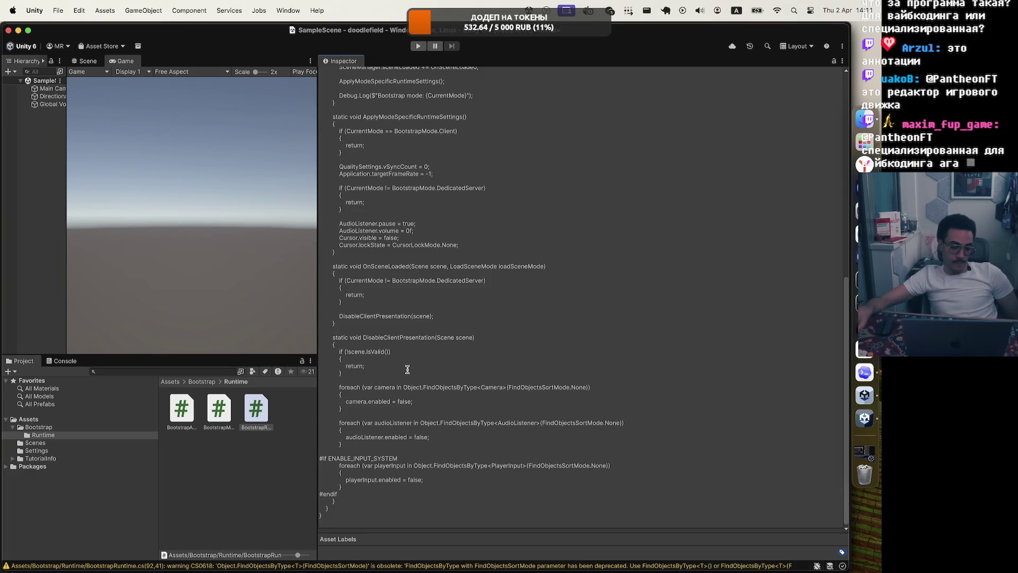
{"action": "left_click_drag", "start_coordinate": [318, 302], "coordinate": [613, 304]}
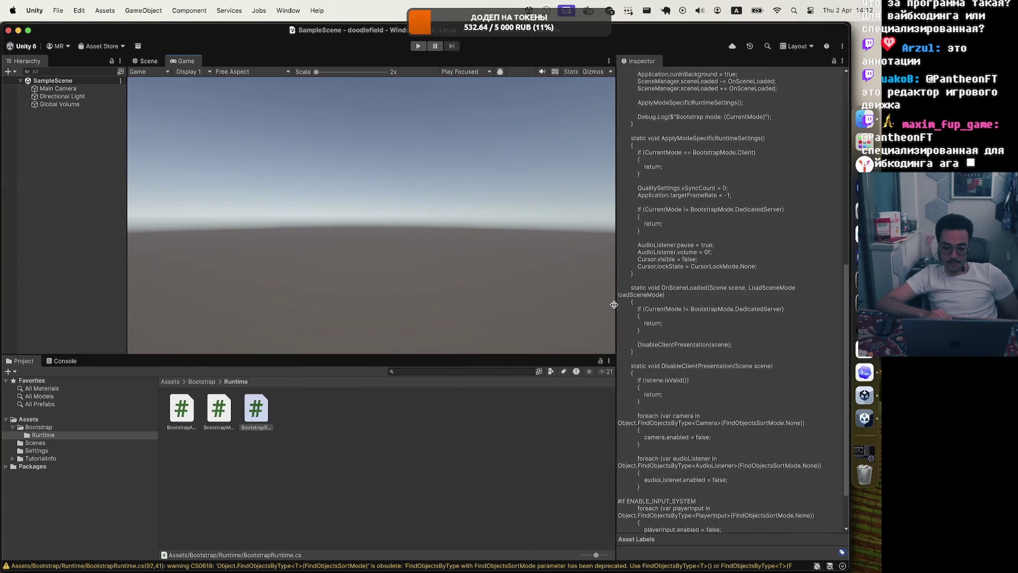
{"action": "left_click", "coordinate": [673, 273]}
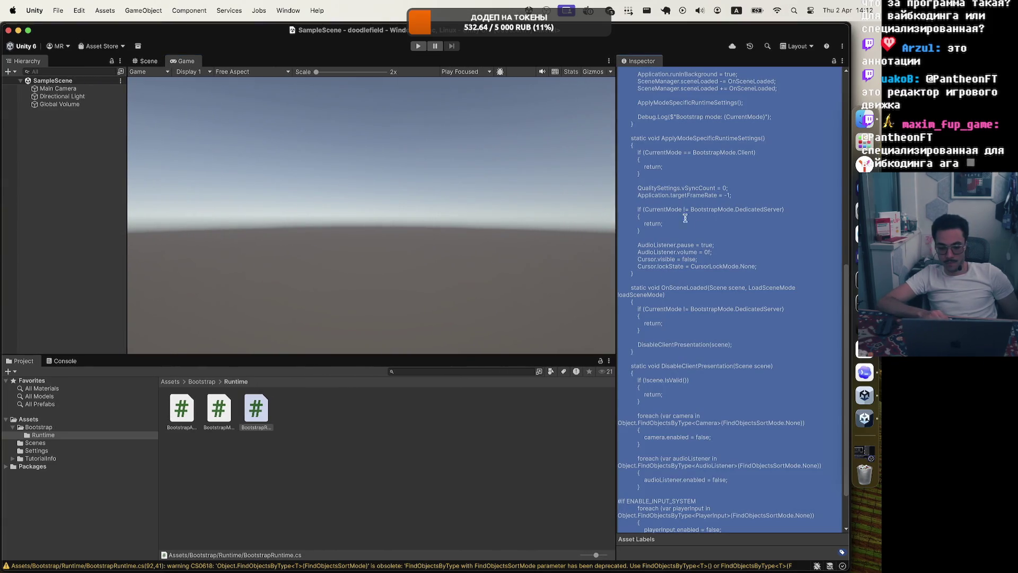
{"action": "left_click", "coordinate": [706, 228]}
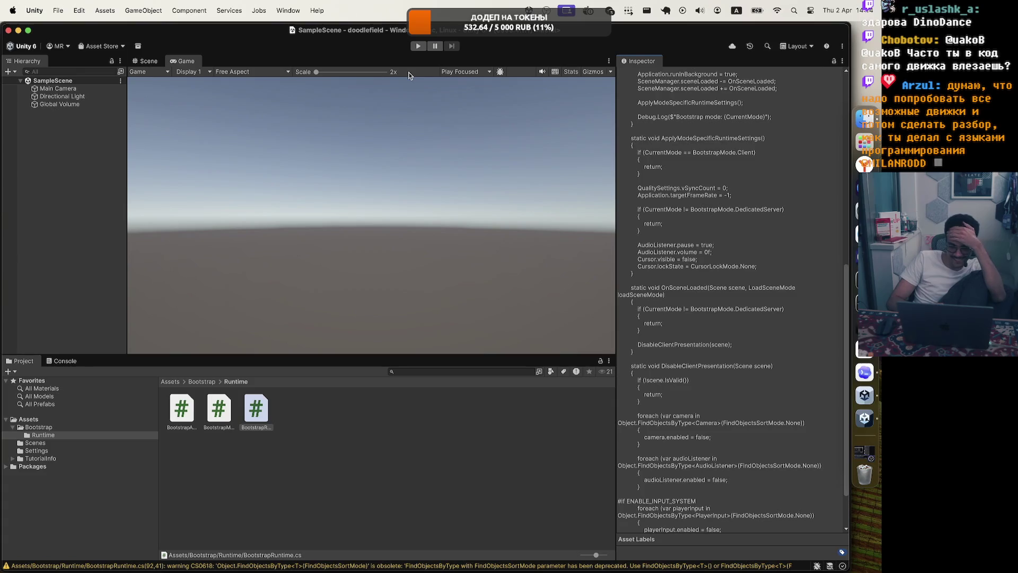
{"action": "left_click_drag", "start_coordinate": [615, 131], "coordinate": [536, 131]}
Reread BootstrapRuntime's code from the top, then switch to it in Visual Studio Code.
{"action": "scroll", "coordinate": [710, 233], "scroll_direction": "up", "scroll_amount": 15}
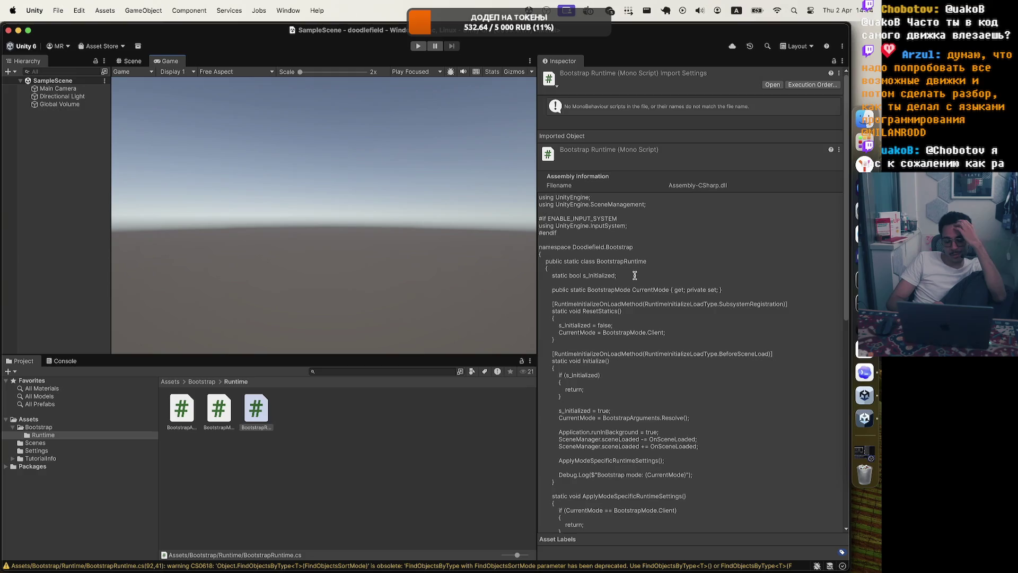
{"action": "scroll", "coordinate": [634, 275], "scroll_direction": "down", "scroll_amount": 3}
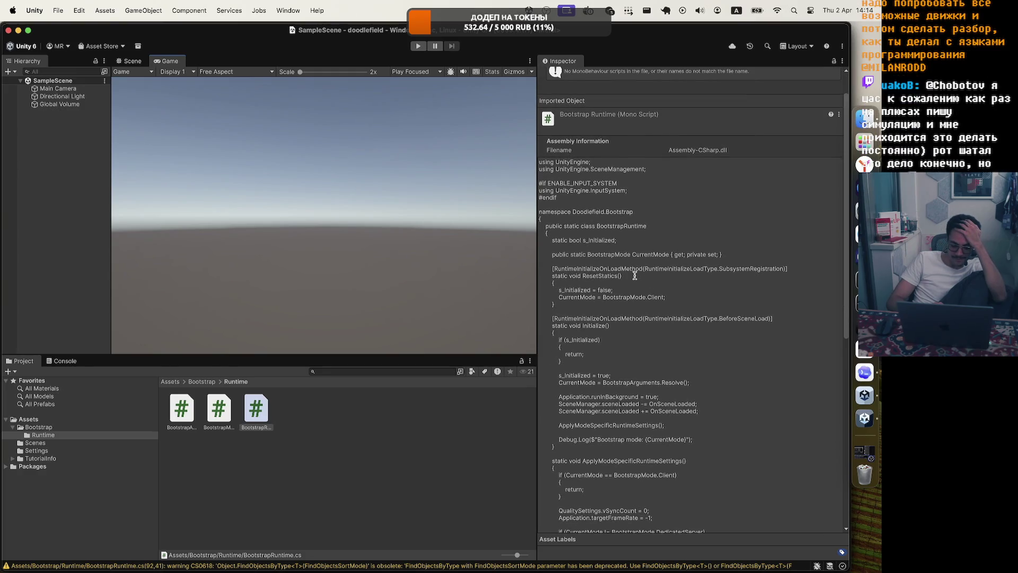
{"action": "scroll", "coordinate": [635, 276], "scroll_direction": "down", "scroll_amount": 3}
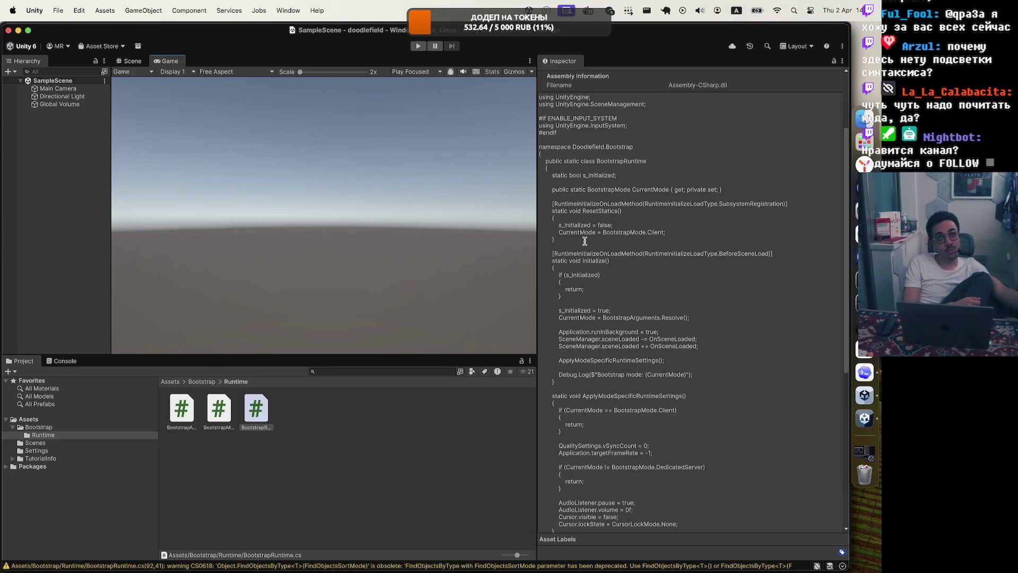
{"action": "key", "text": "super+Tab"}
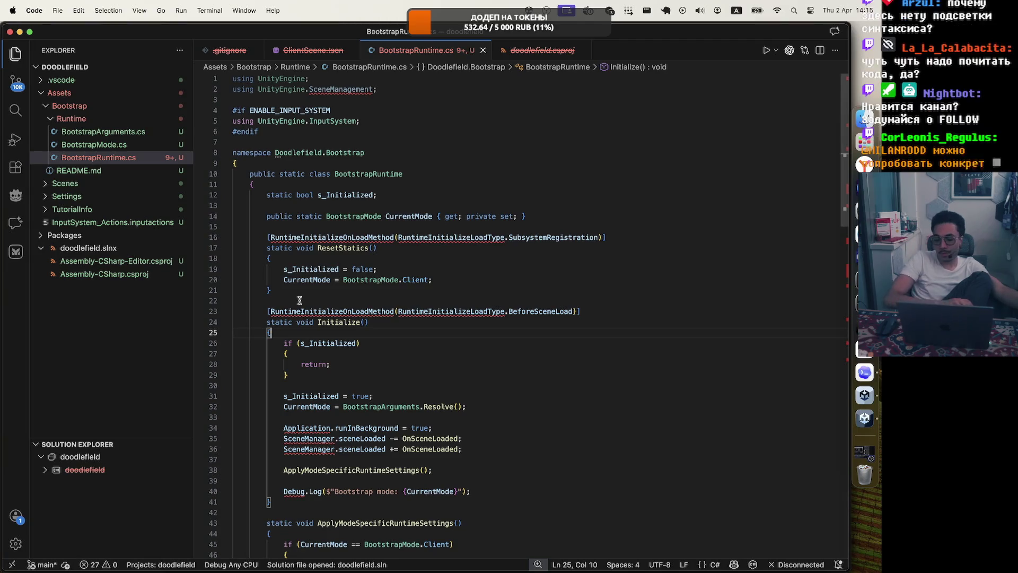
Return to the doodlefield editor via Unity Hub and enter Play mode, logging 'Bootstrap mode: Client'.
{"action": "left_click", "coordinate": [866, 166]}
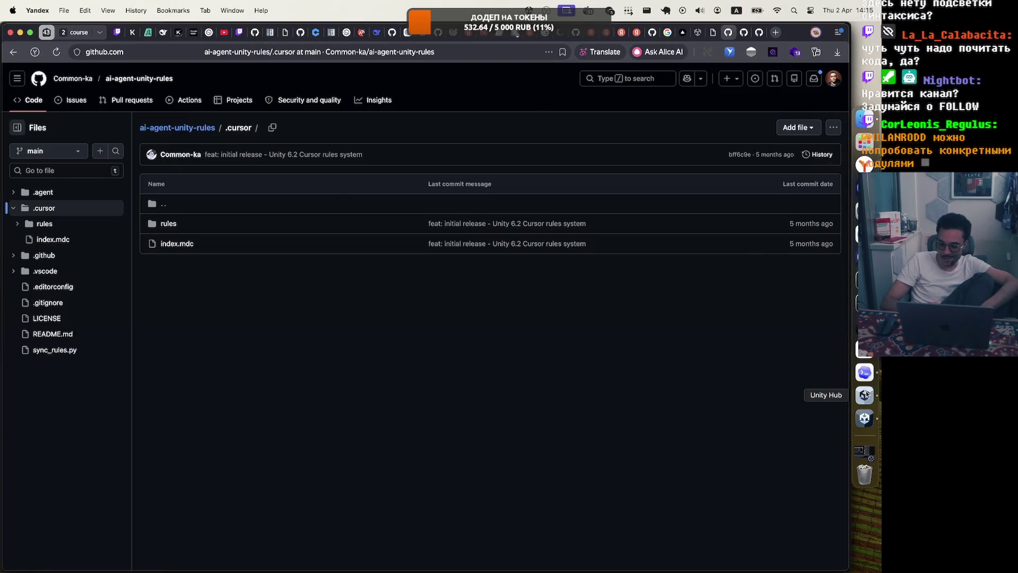
{"action": "left_click", "coordinate": [865, 395]}
{"action": "left_click", "coordinate": [864, 418]}
{"action": "left_click", "coordinate": [417, 46]}
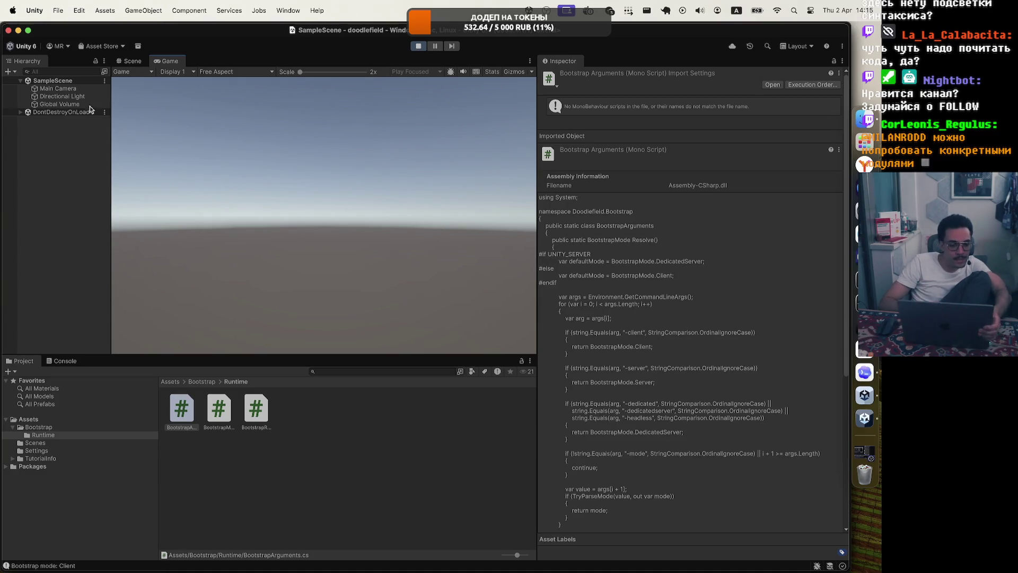
Expand DontDestroyOnLoad, stop Play mode, and view BootstrapArguments' properties from the Assets menu.
{"action": "left_click", "coordinate": [21, 112]}
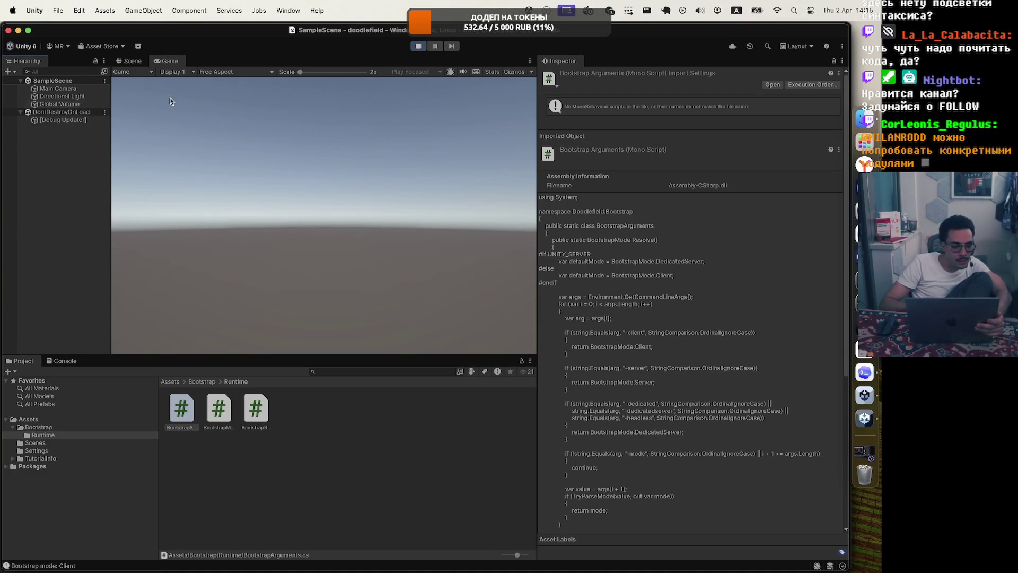
{"action": "left_click", "coordinate": [419, 49]}
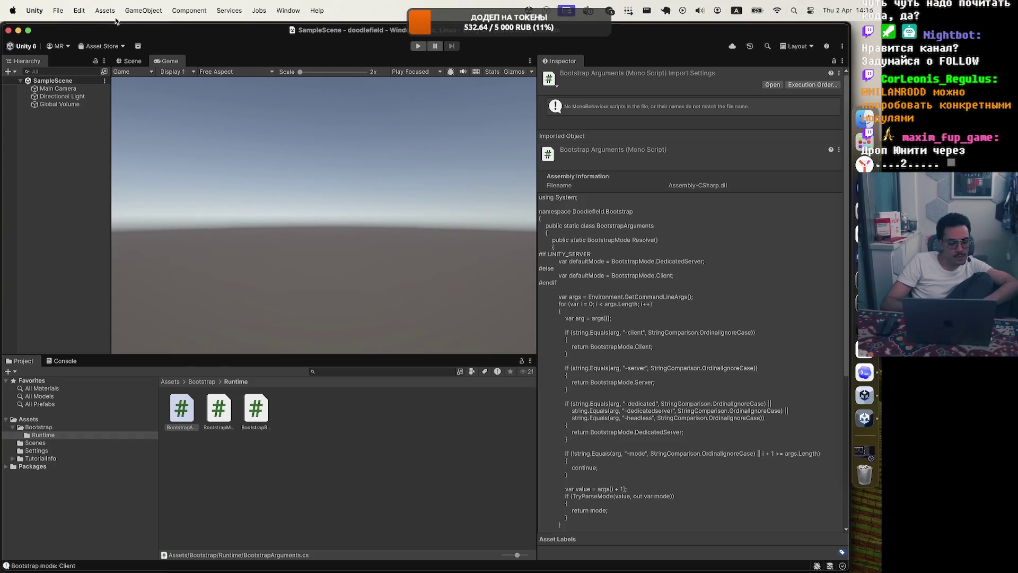
{"action": "left_click", "coordinate": [62, 10]}
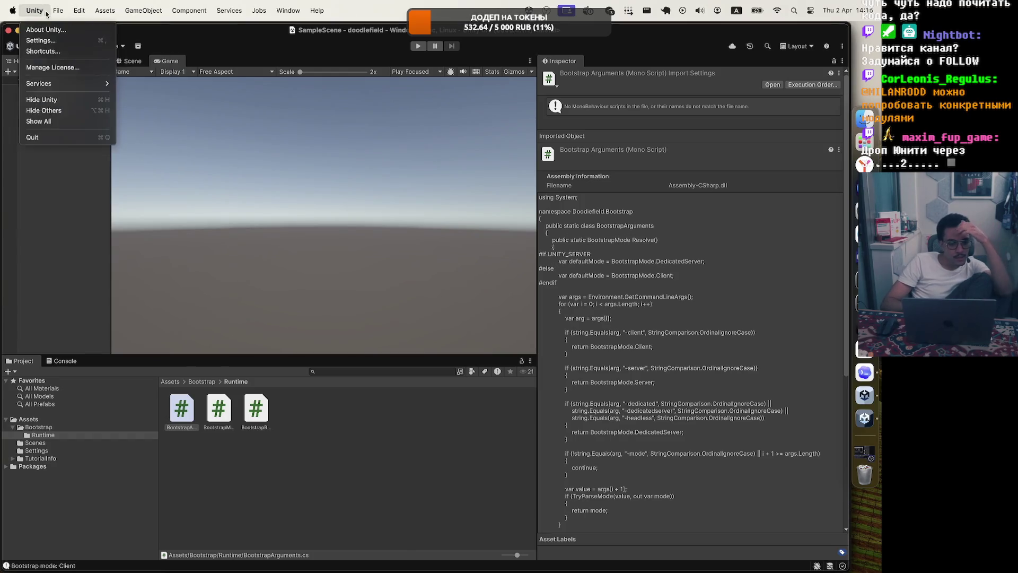
{"action": "mouse_move", "coordinate": [105, 11]}
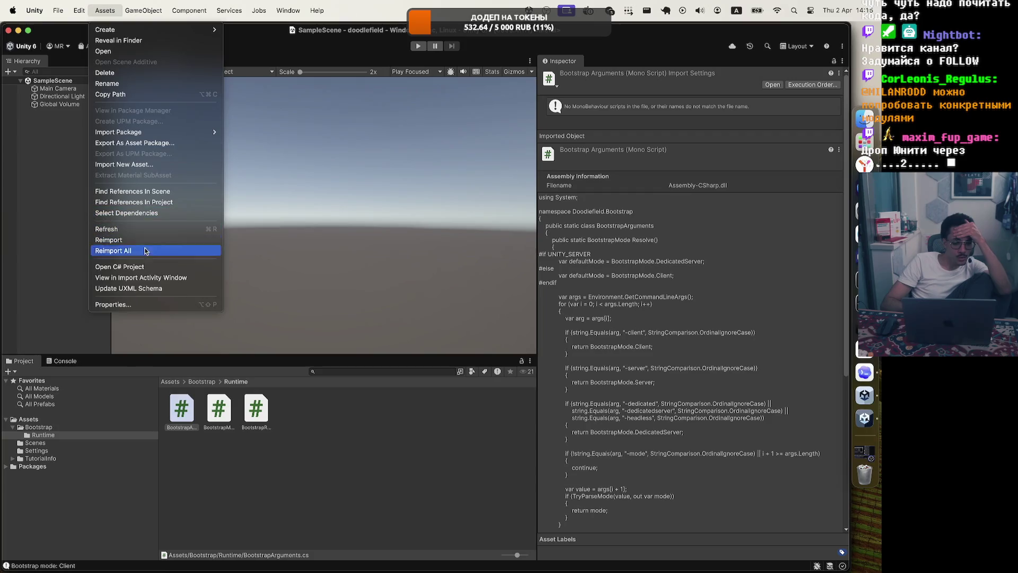
{"action": "left_click", "coordinate": [144, 304]}
{"action": "scroll", "coordinate": [247, 428], "scroll_direction": "down", "scroll_amount": 5}
{"action": "scroll", "coordinate": [247, 427], "scroll_direction": "up", "scroll_amount": 5}
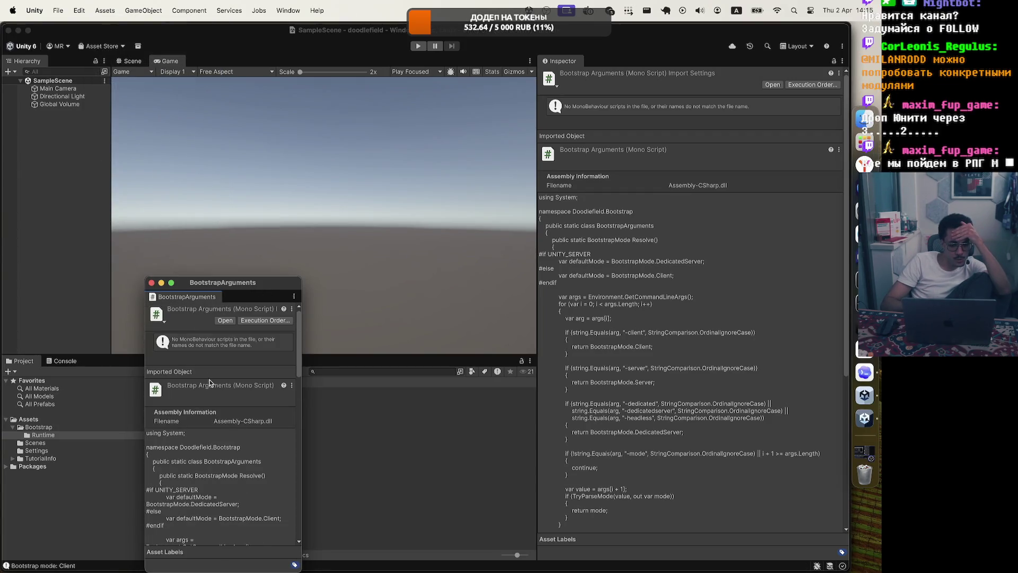
{"action": "left_click", "coordinate": [151, 282]}
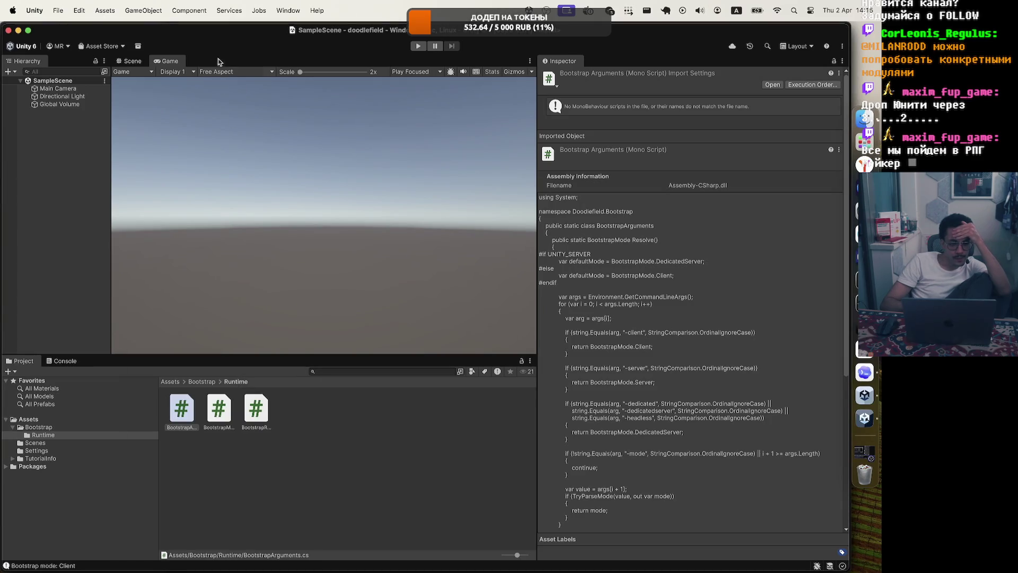
Browse the Services, Window and Edit menus of the editor.
{"action": "left_click", "coordinate": [241, 11]}
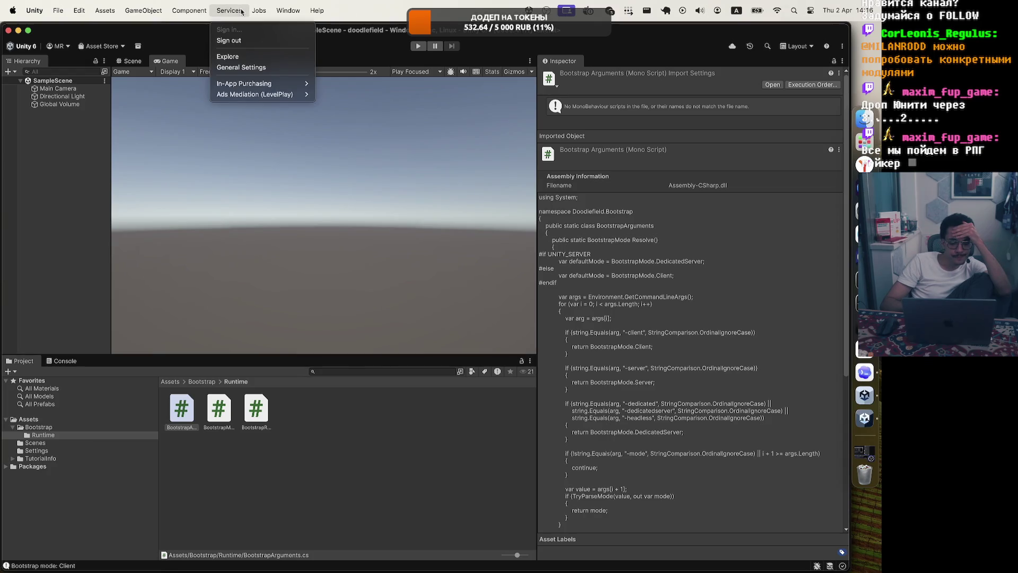
{"action": "left_click", "coordinate": [264, 68]}
{"action": "left_click", "coordinate": [288, 10]}
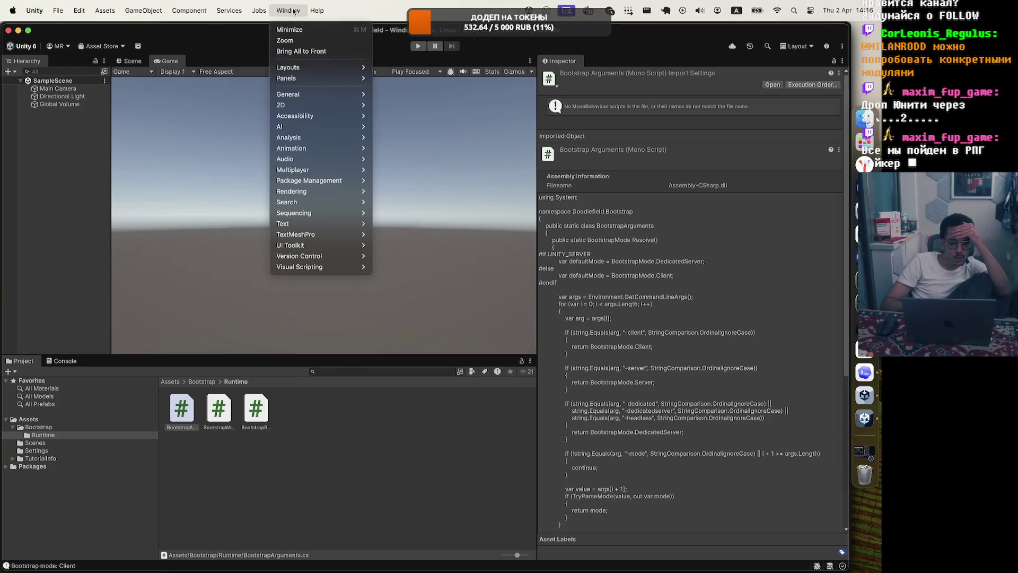
{"action": "mouse_move", "coordinate": [178, 15]}
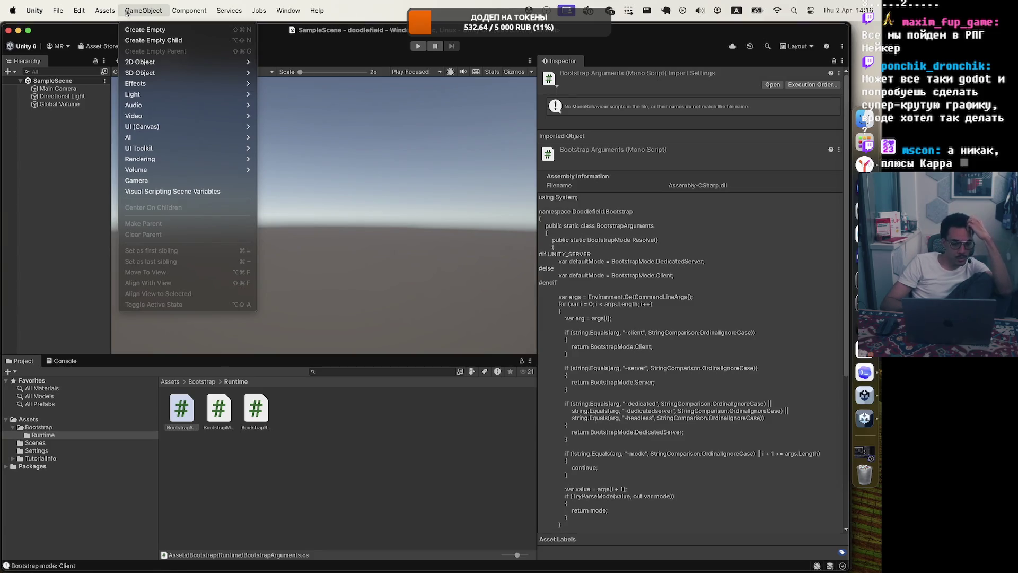
{"action": "mouse_move", "coordinate": [101, 11]}
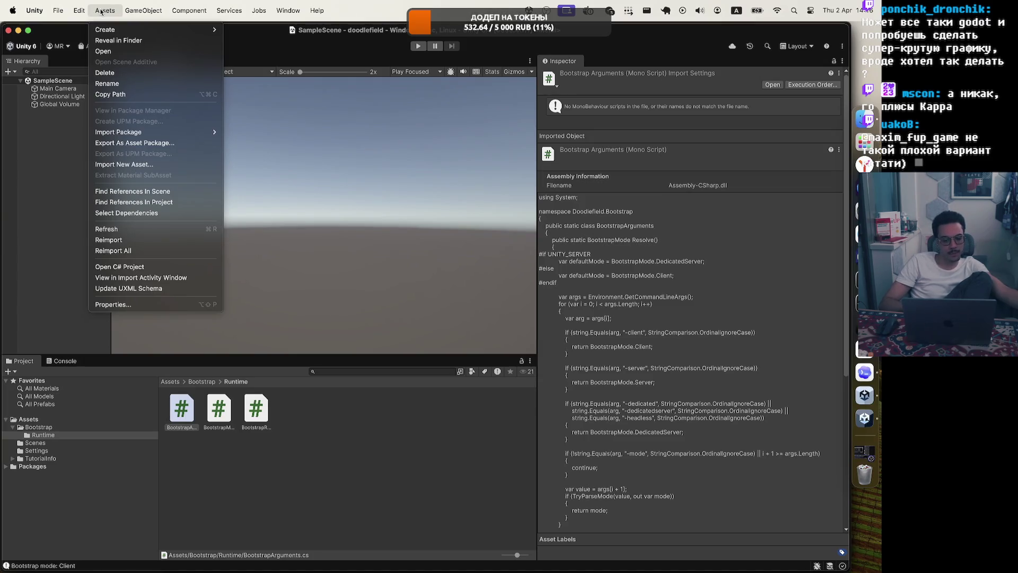
{"action": "mouse_move", "coordinate": [80, 12]}
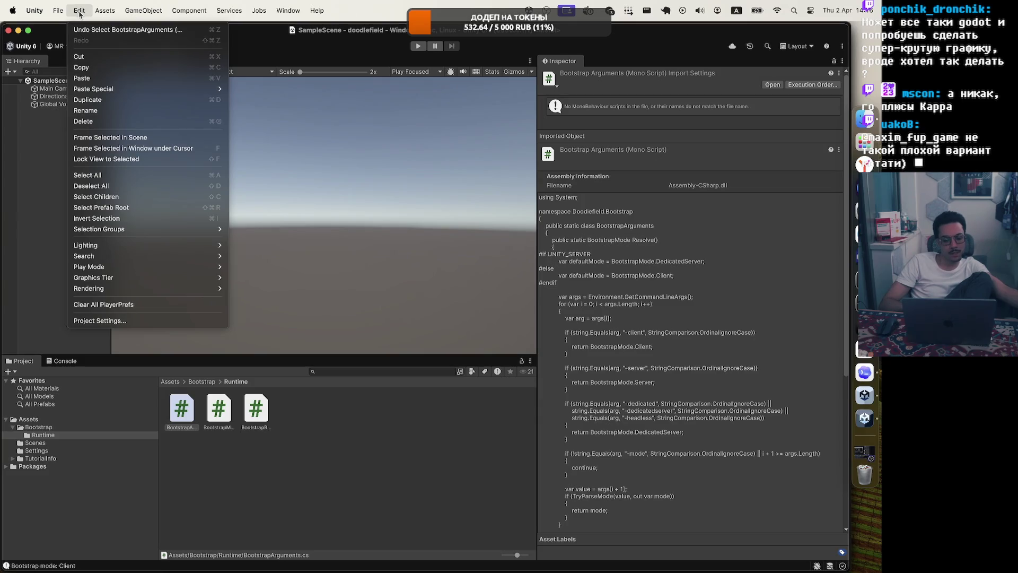
{"action": "mouse_move", "coordinate": [211, 290]}
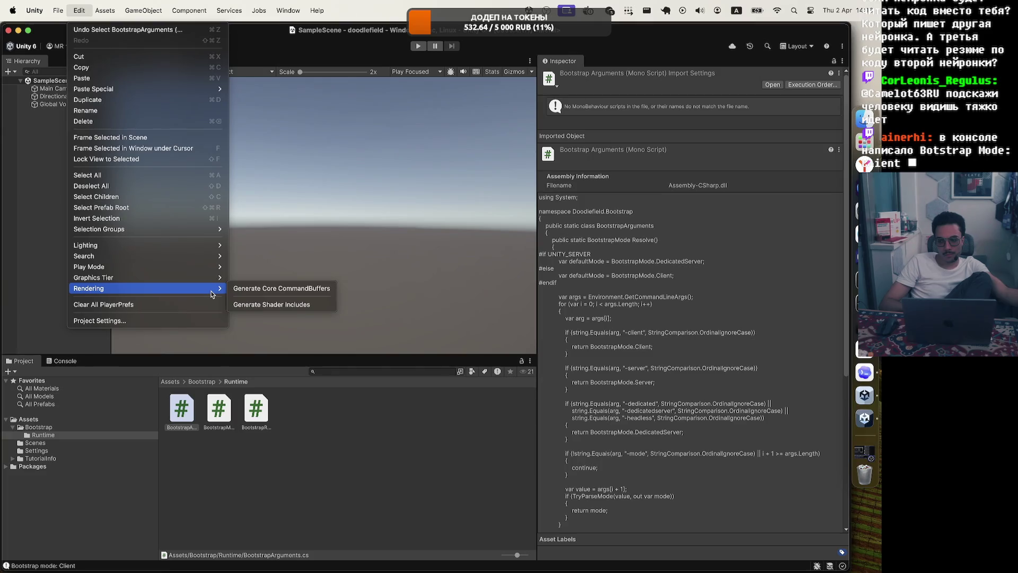
Show the Console and run Play mode once more for a fresh 'Bootstrap mode: Client' log.
{"action": "left_click", "coordinate": [64, 371]}
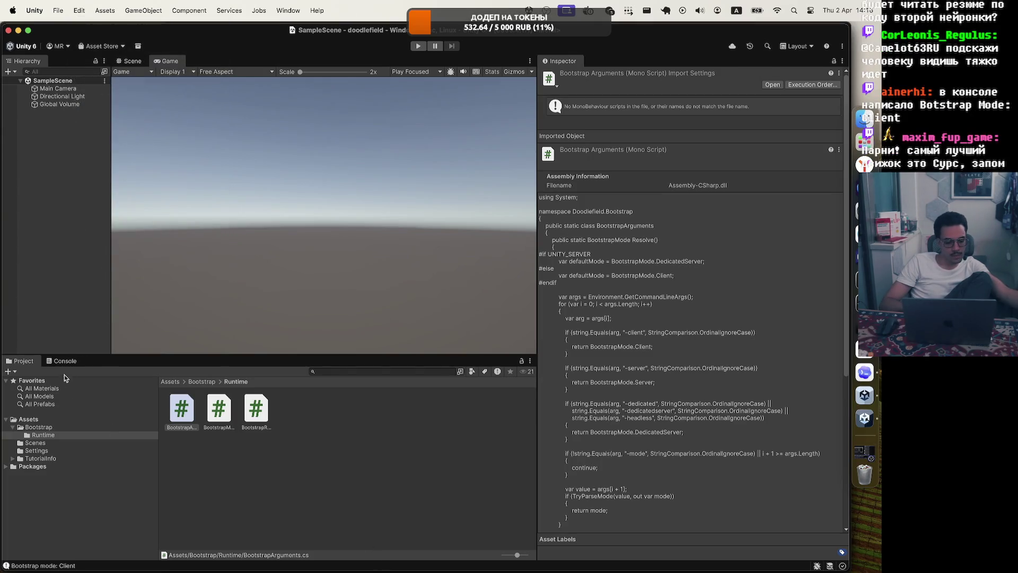
{"action": "left_click", "coordinate": [65, 363]}
{"action": "left_click", "coordinate": [418, 46]}
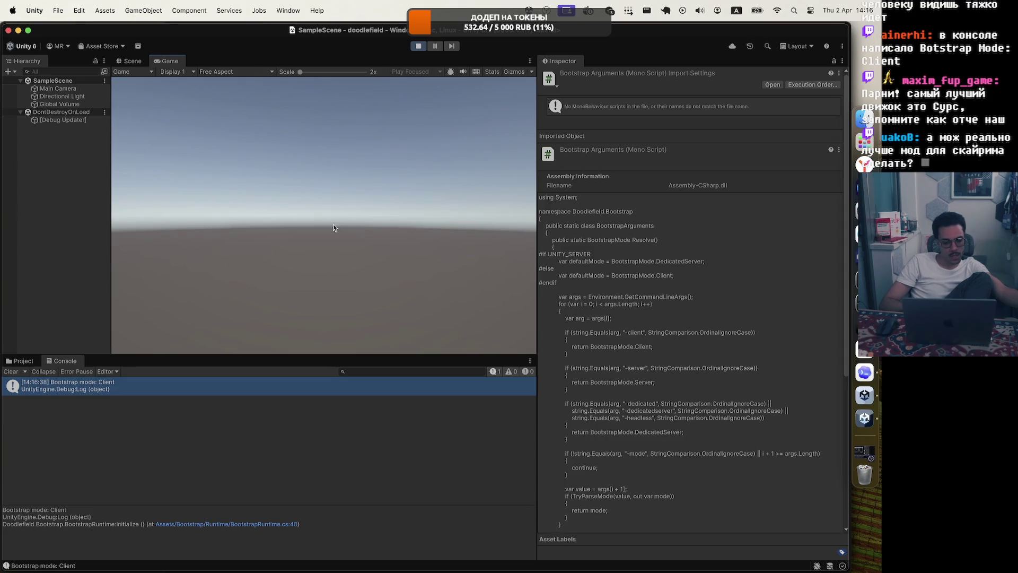
{"action": "left_click", "coordinate": [415, 46]}
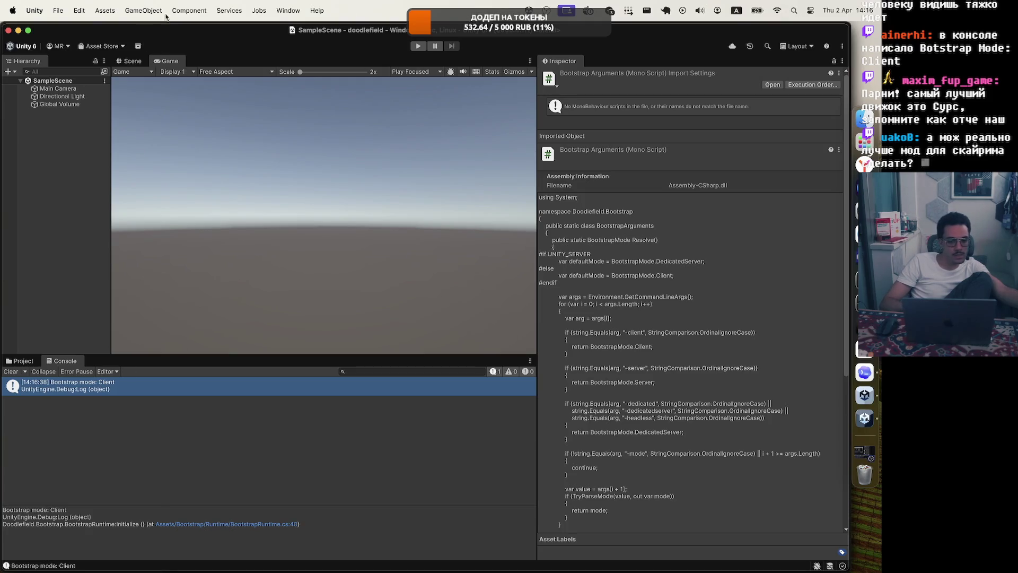
Browse the Component, GameObject, Help, Window, Edit and Services menus with the Bootstrap log kept.
{"action": "left_click", "coordinate": [199, 10]}
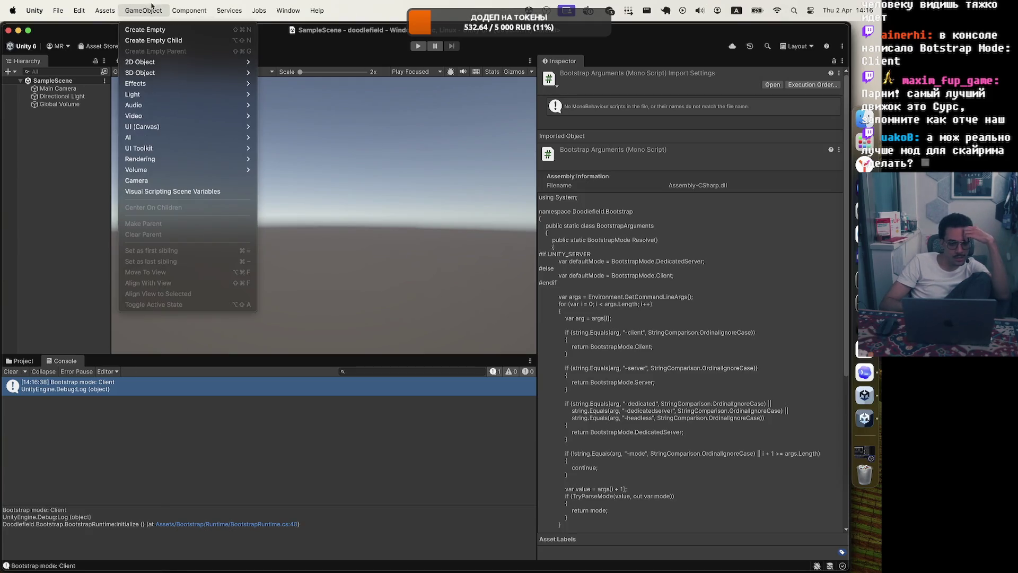
{"action": "mouse_move", "coordinate": [235, 12]}
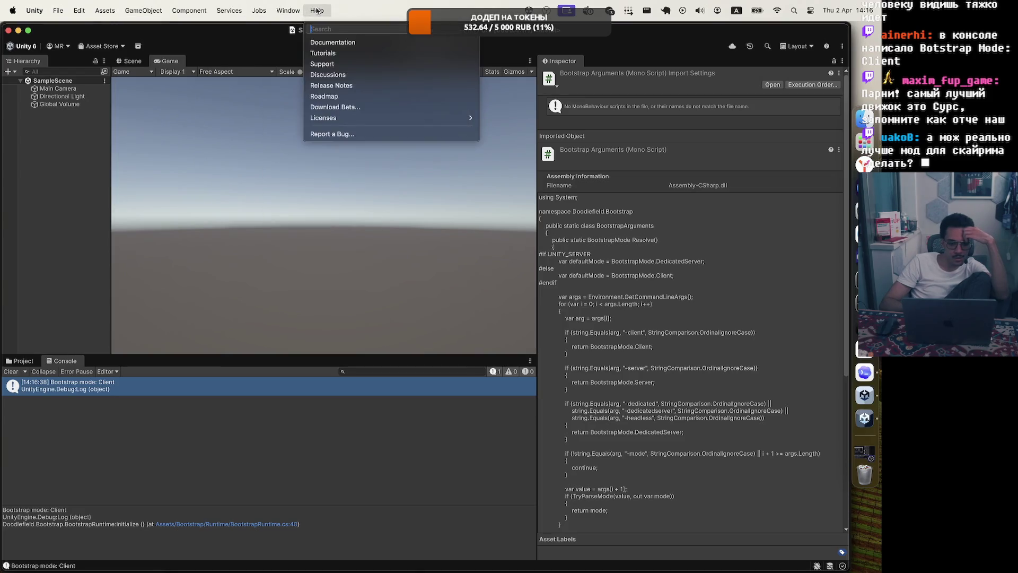
{"action": "mouse_move", "coordinate": [289, 15]}
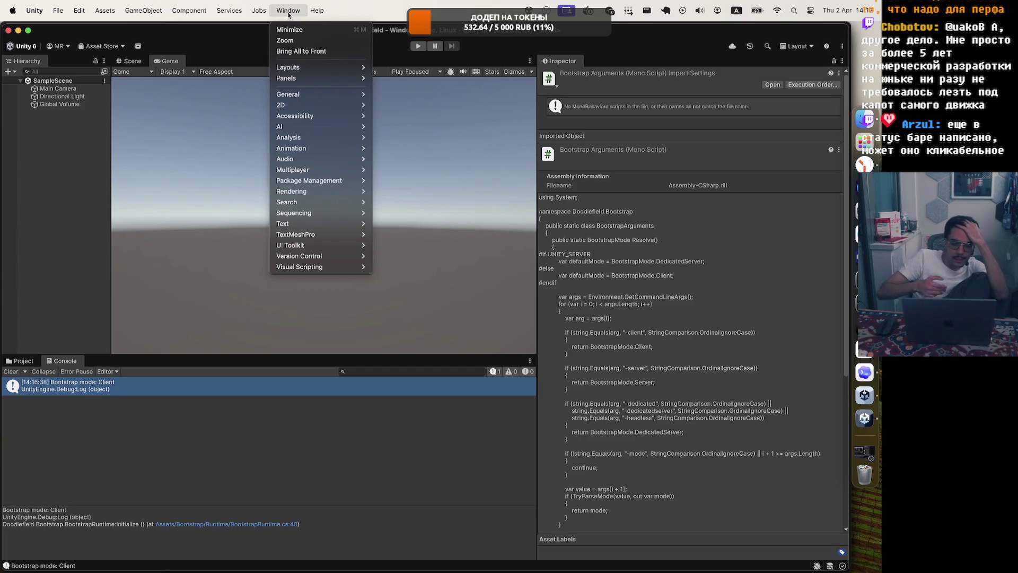
{"action": "mouse_move", "coordinate": [330, 93]}
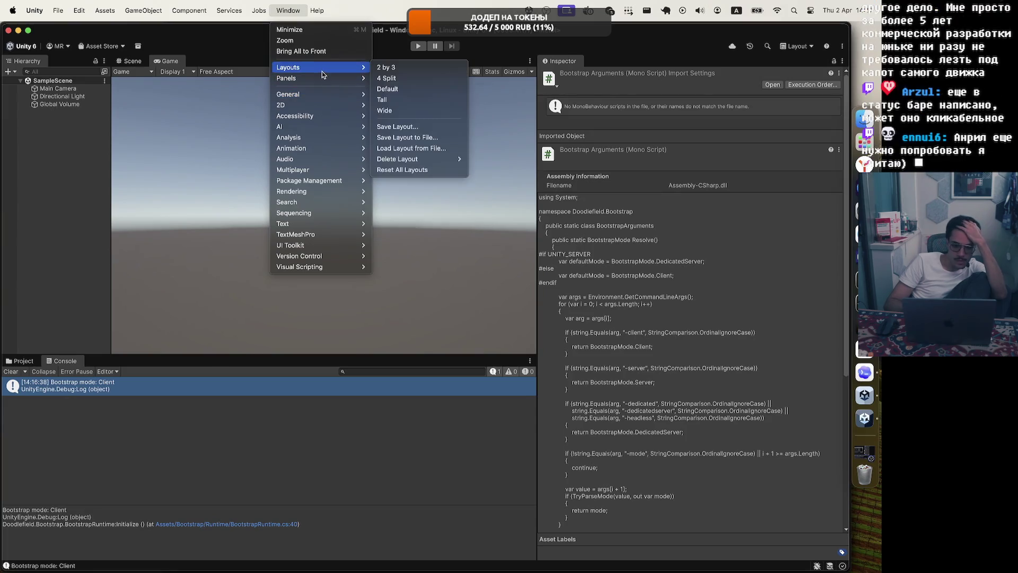
{"action": "mouse_move", "coordinate": [322, 76]}
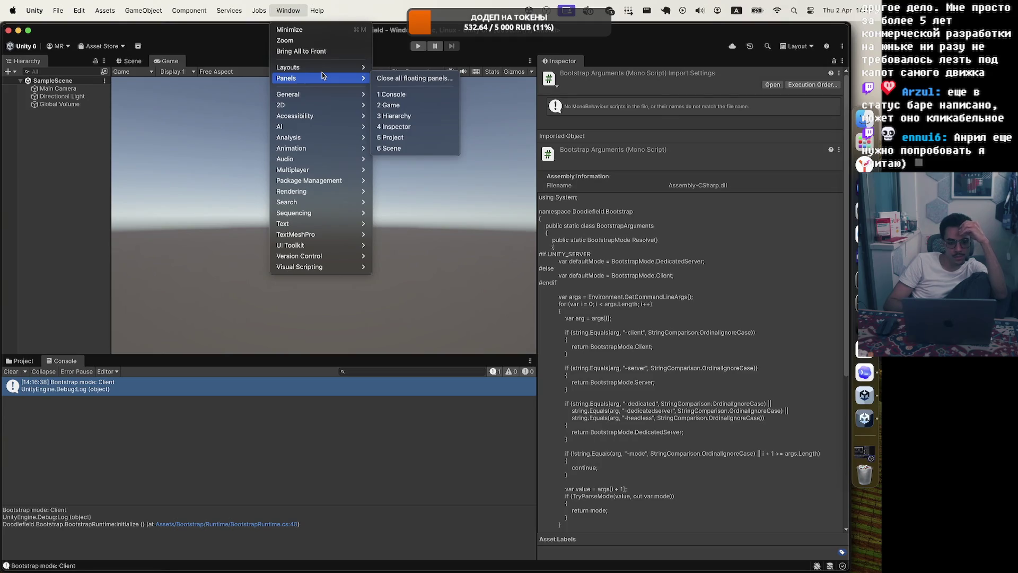
{"action": "mouse_move", "coordinate": [328, 173]}
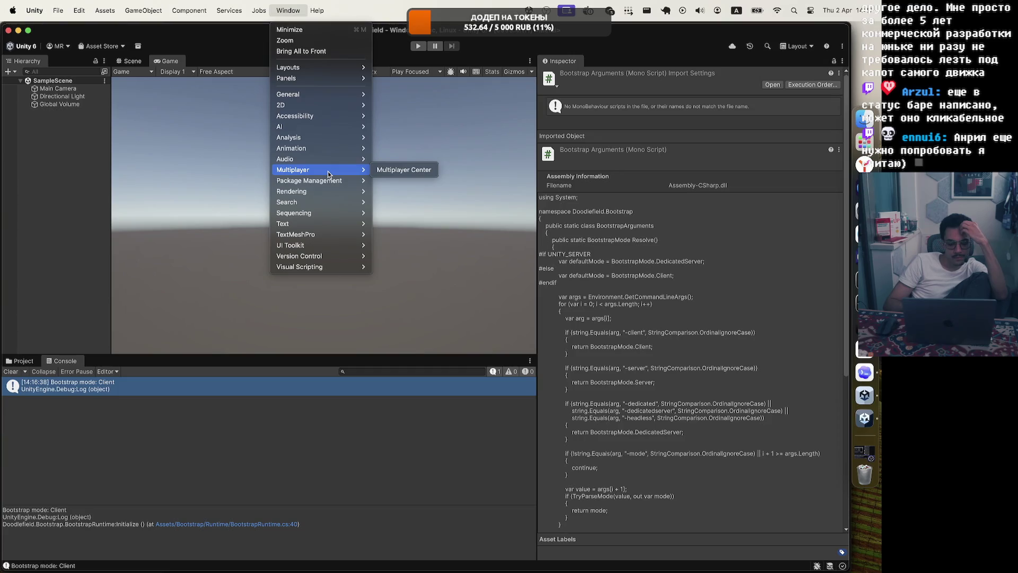
{"action": "mouse_move", "coordinate": [329, 223]}
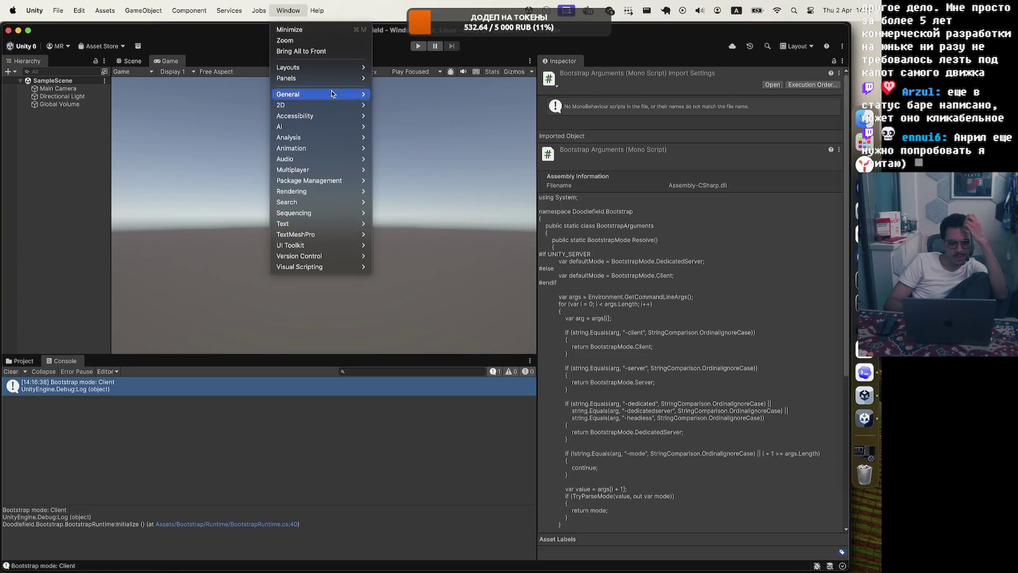
{"action": "mouse_move", "coordinate": [192, 16]}
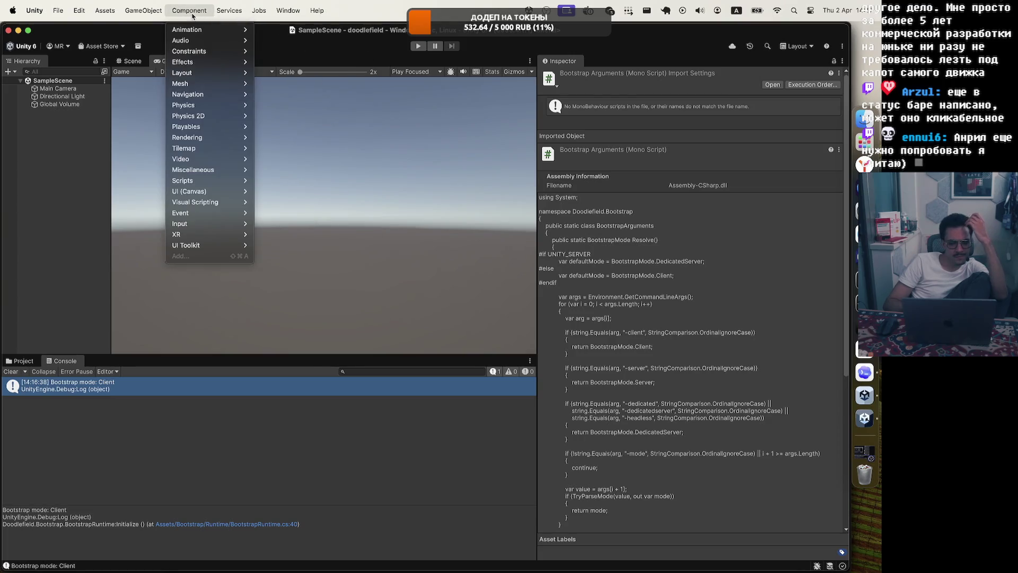
{"action": "mouse_move", "coordinate": [88, 19]}
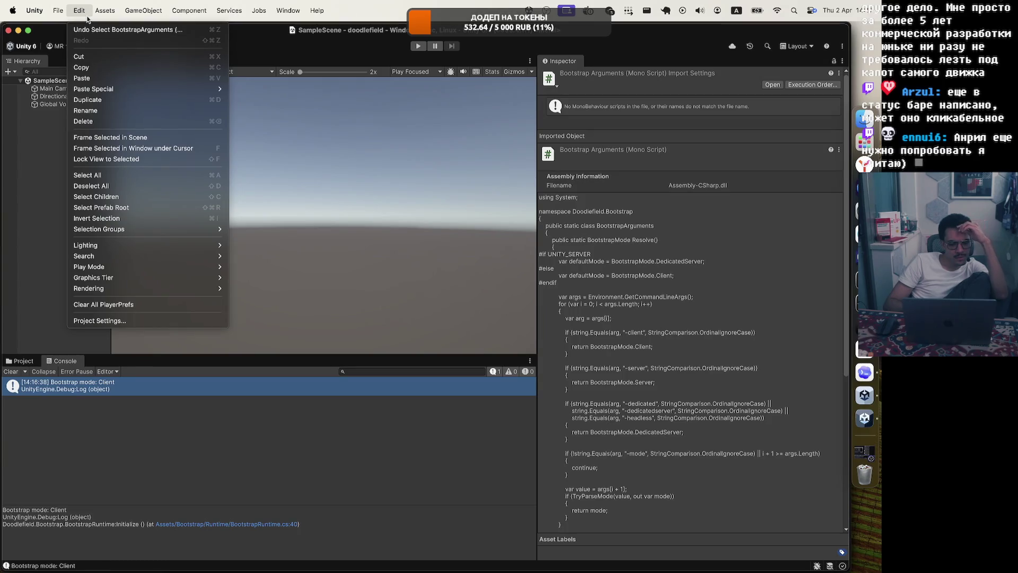
{"action": "mouse_move", "coordinate": [56, 20]}
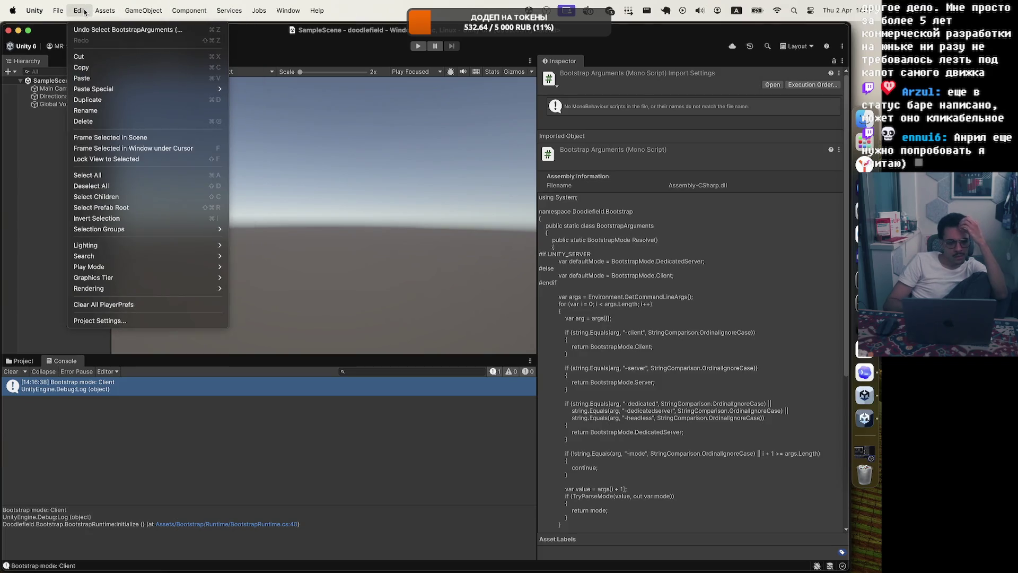
{"action": "left_click", "coordinate": [344, 18]}
{"action": "left_click", "coordinate": [281, 18]}
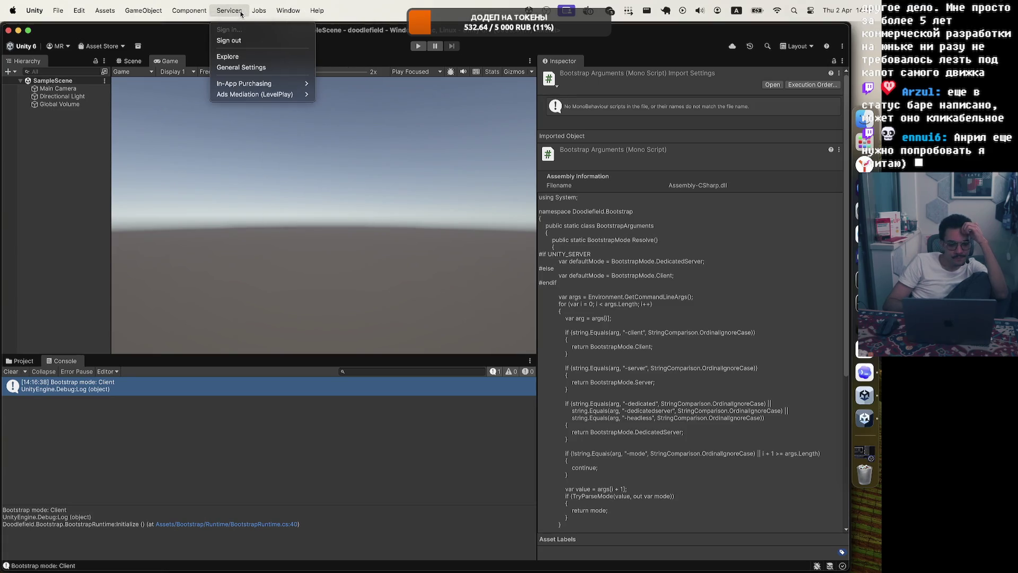
Open Project Settings, search for 'debug', clear the search, and close the window.
{"action": "left_click", "coordinate": [258, 68]}
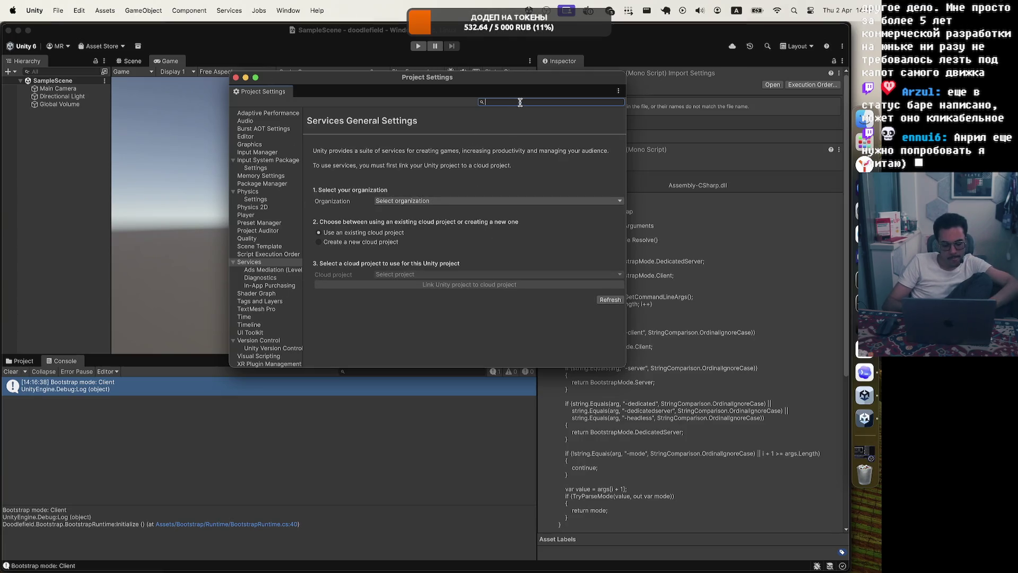
{"action": "type", "text": "debug"}
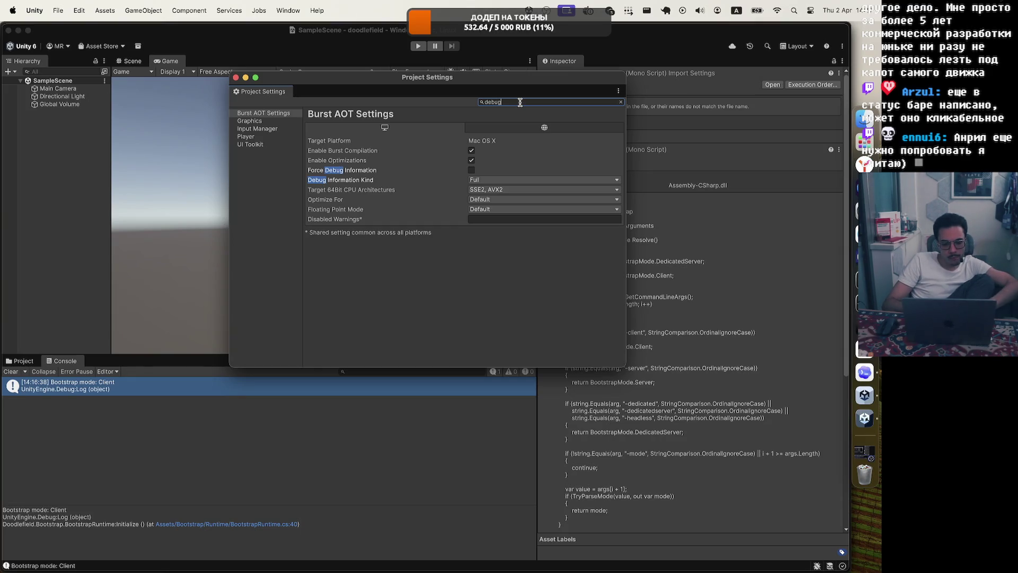
{"action": "left_click", "coordinate": [620, 102]}
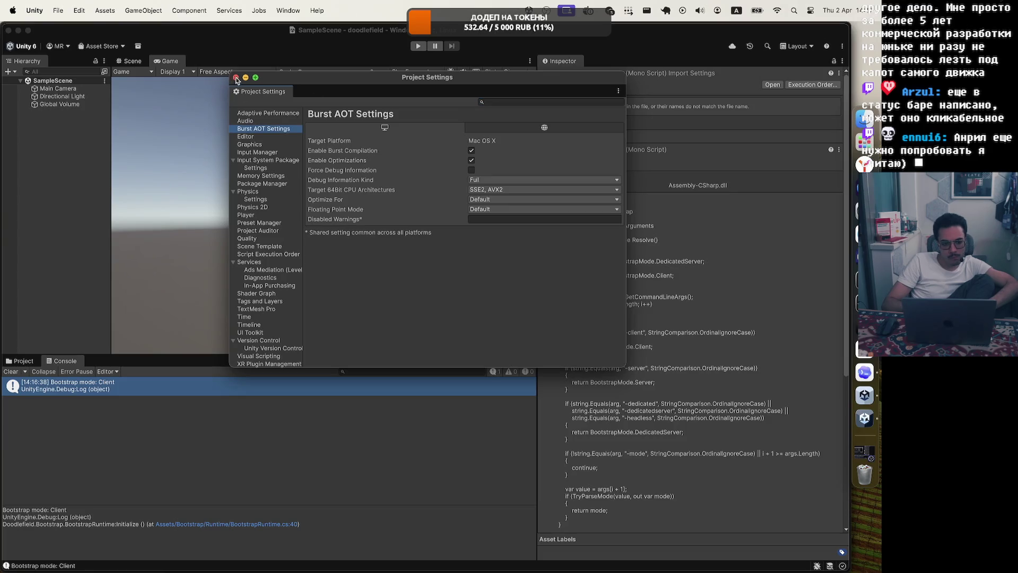
{"action": "left_click", "coordinate": [236, 77]}
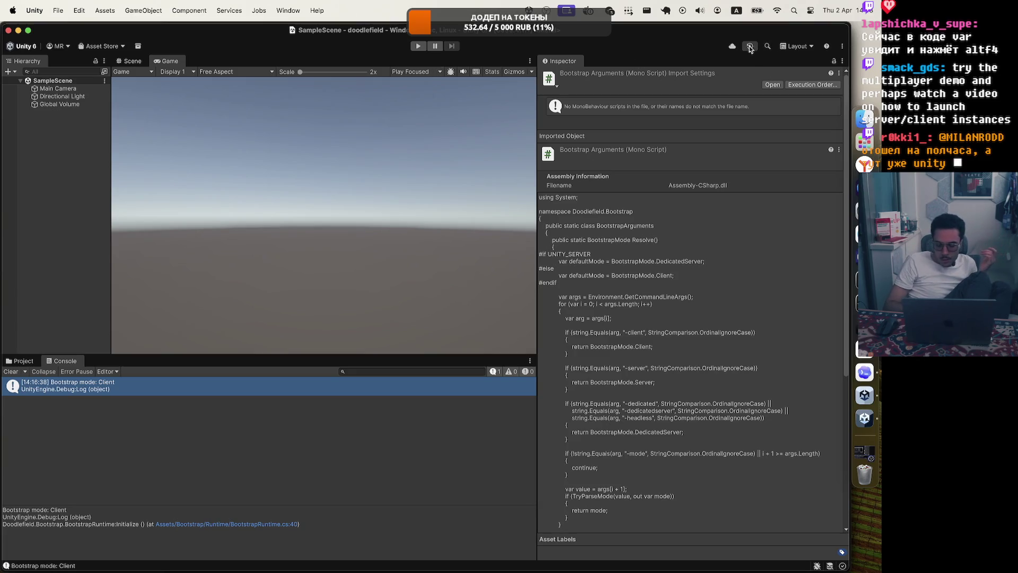
Browse the toolbar ⋮ menu's Multiplayer options, then the Services and Assets menus.
{"action": "left_click", "coordinate": [841, 48]}
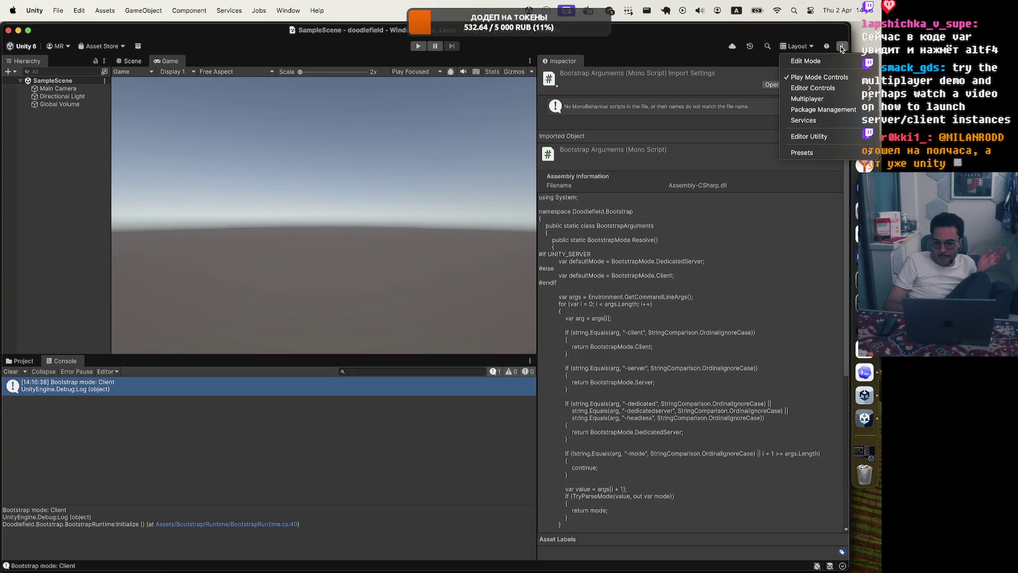
{"action": "mouse_move", "coordinate": [832, 143]}
{"action": "mouse_move", "coordinate": [816, 158]}
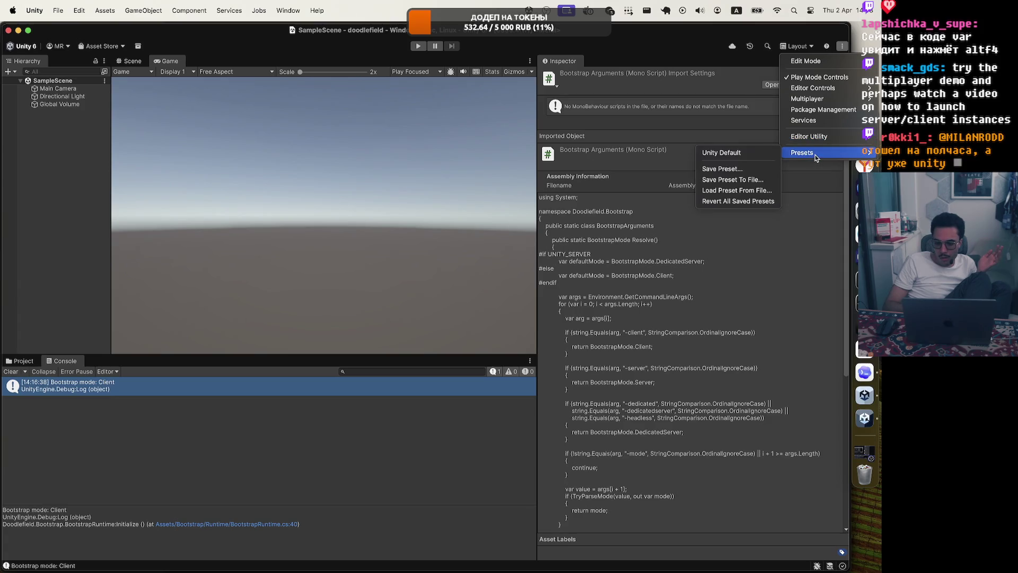
{"action": "mouse_move", "coordinate": [847, 100]}
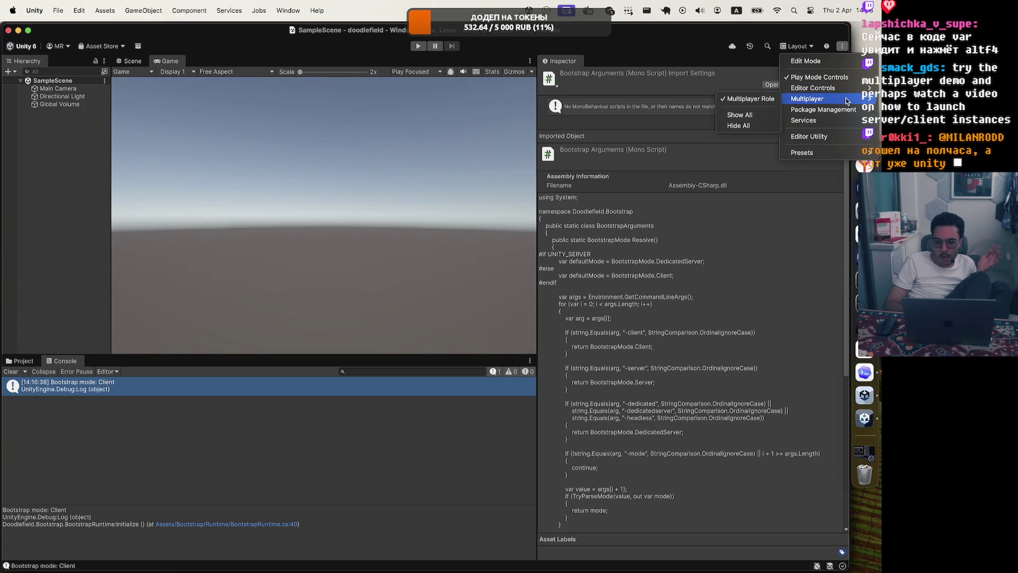
{"action": "left_click", "coordinate": [683, 41]}
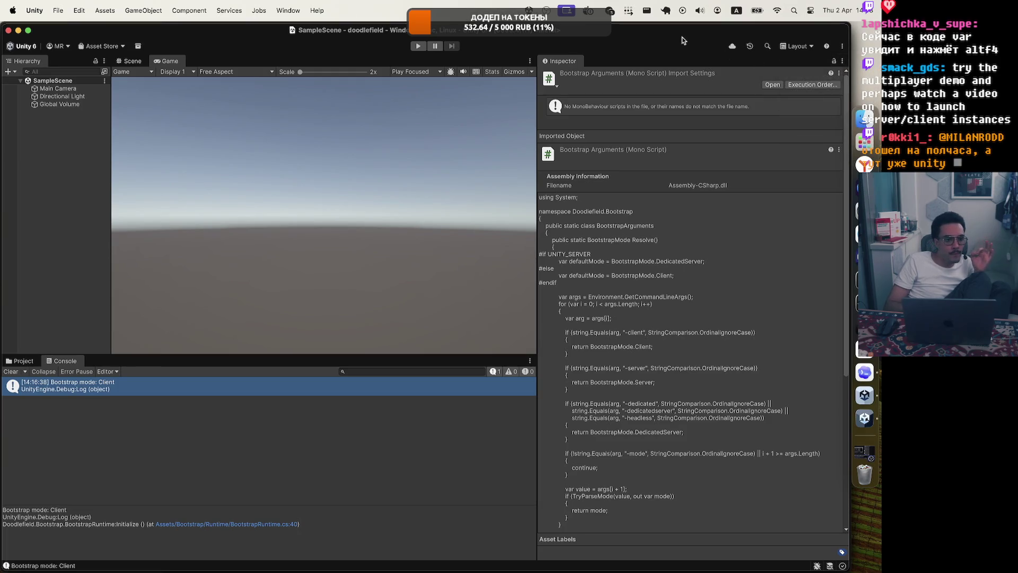
{"action": "left_click", "coordinate": [223, 12]}
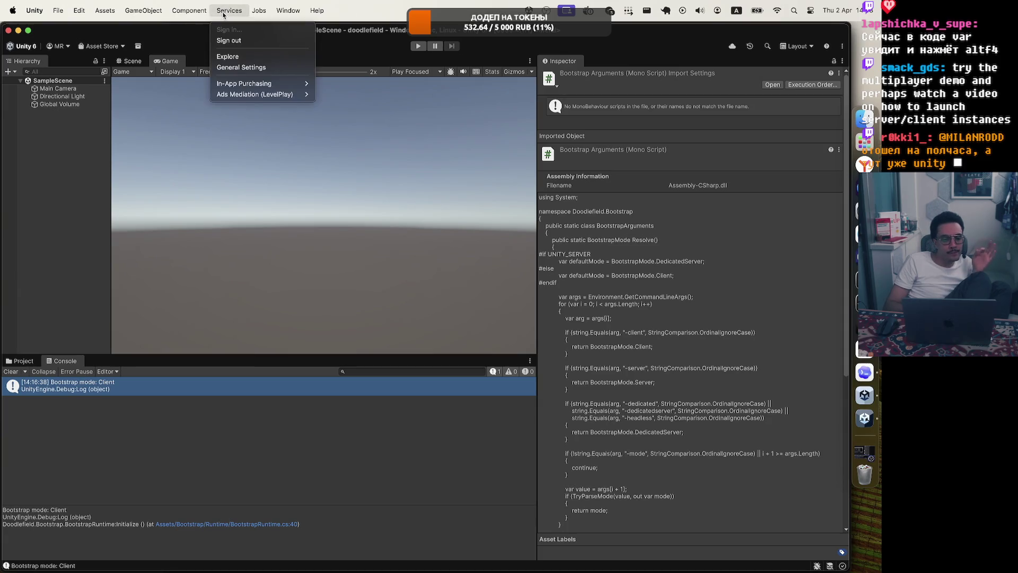
{"action": "mouse_move", "coordinate": [100, 12]}
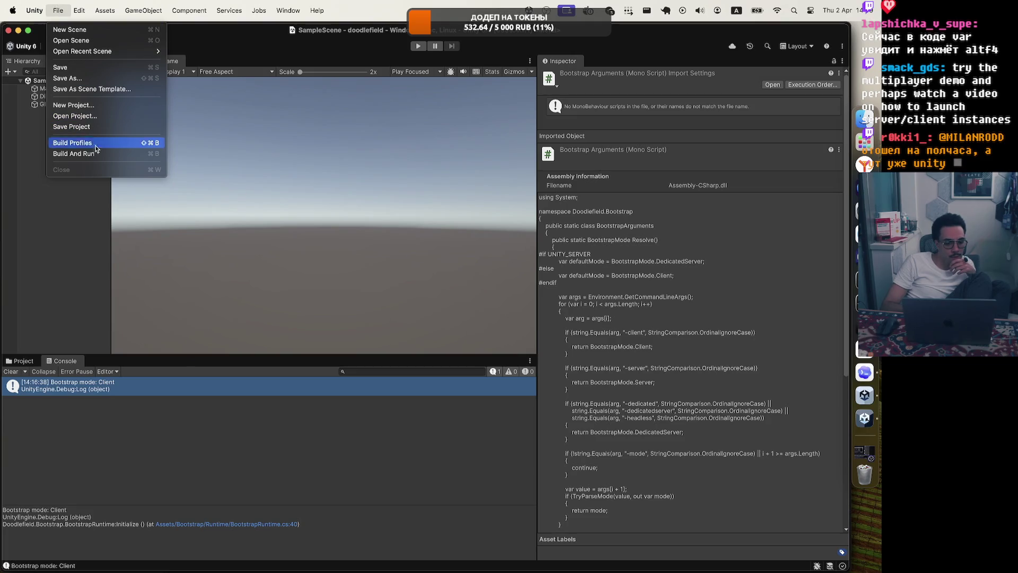
Request File > Build Profiles in Unity, then view all open windows in Mission Control.
{"action": "left_click", "coordinate": [113, 143]}
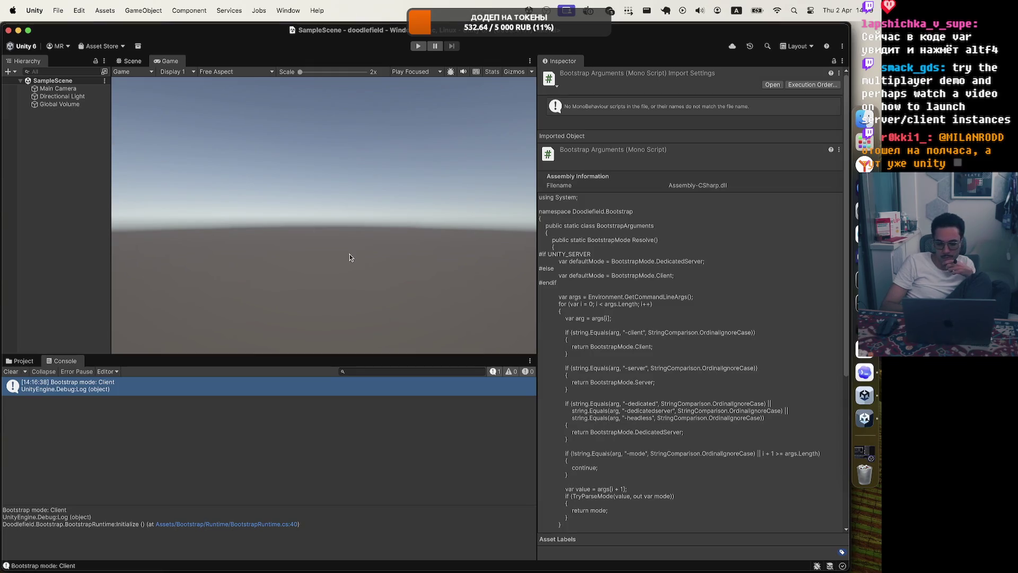
{"action": "key", "text": "ctrl+Up"}
{"action": "key", "text": "ctrl+Up"}
{"action": "key", "text": "ctrl+Up"}
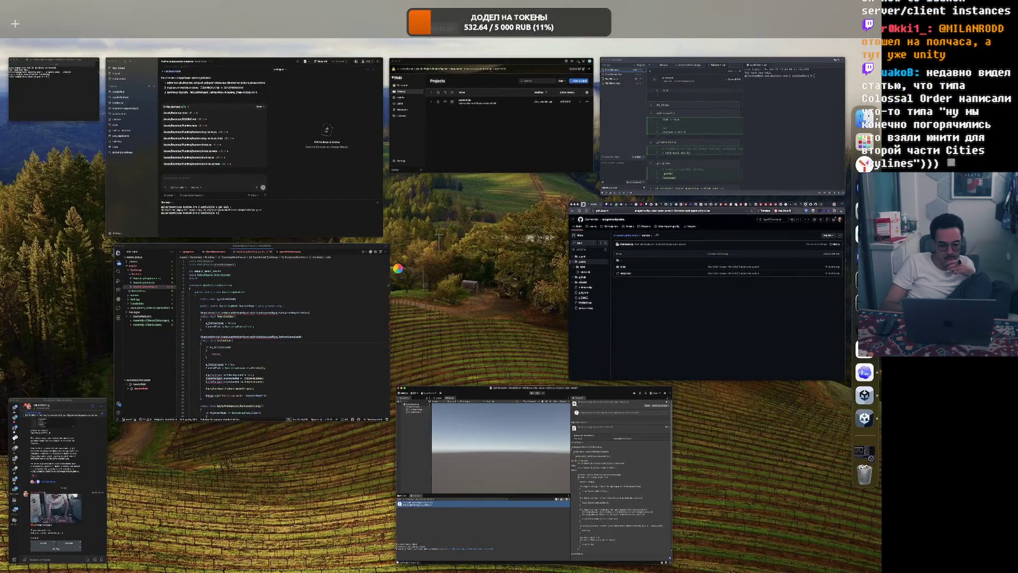
Close the doodlefield Zed window so Unity's Build Profiles window shows again.
{"action": "left_click", "coordinate": [721, 127]}
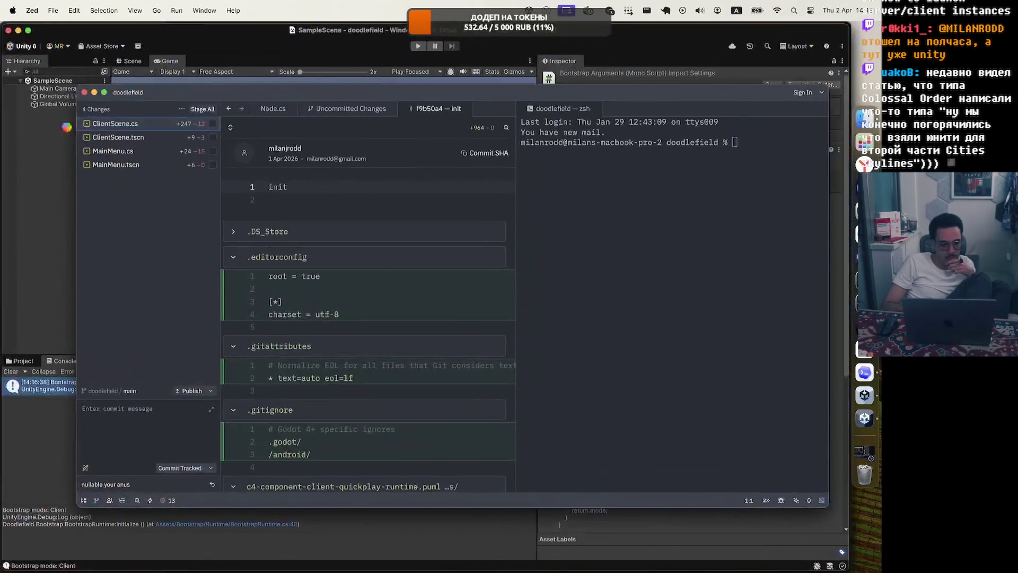
{"action": "left_click", "coordinate": [84, 93]}
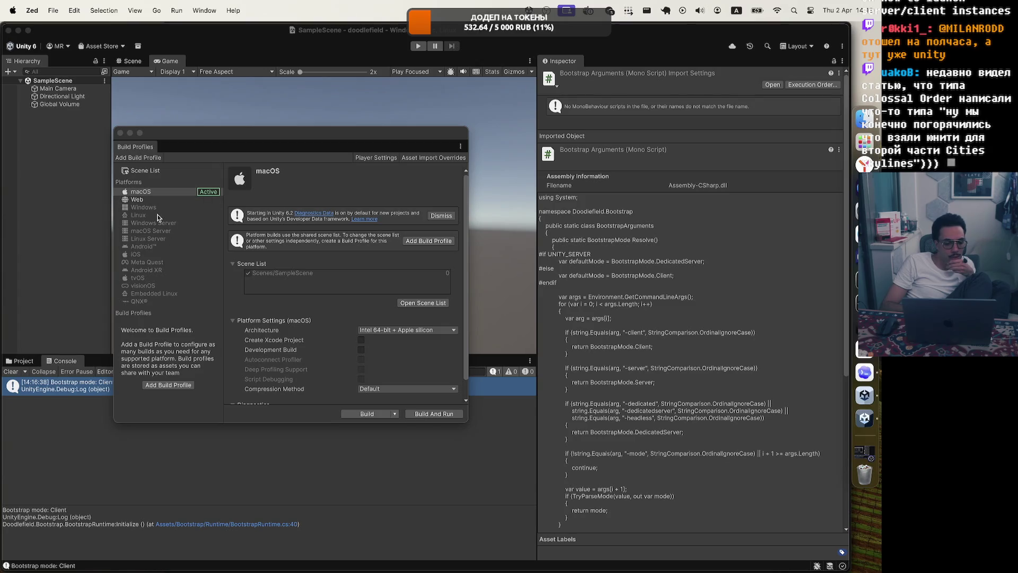
Inspect the Linux, Linux Server and macOS Server platforms, then request the missing macOS Server module via Unity Hub.
{"action": "left_click", "coordinate": [141, 216]}
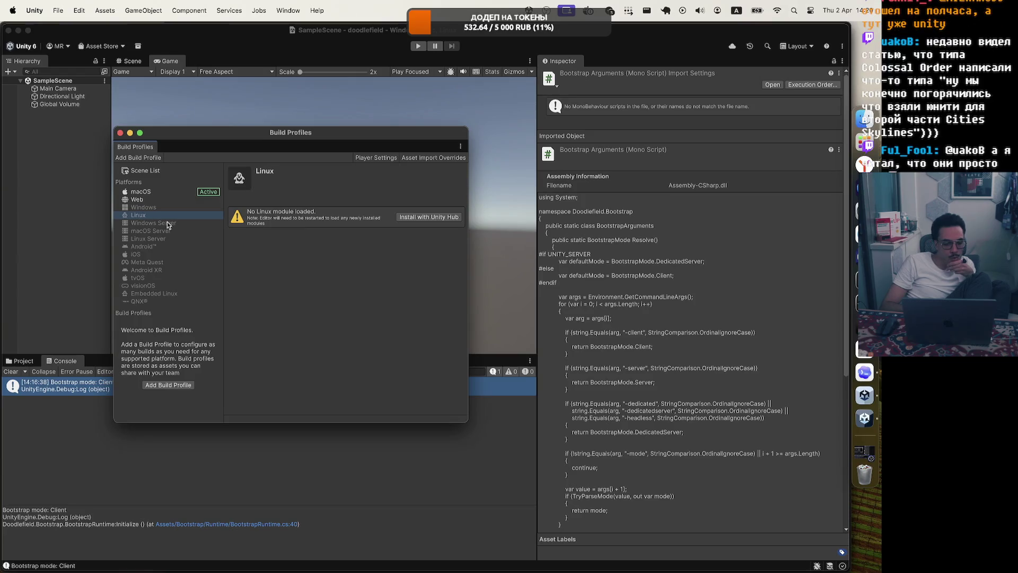
{"action": "left_click", "coordinate": [166, 239]}
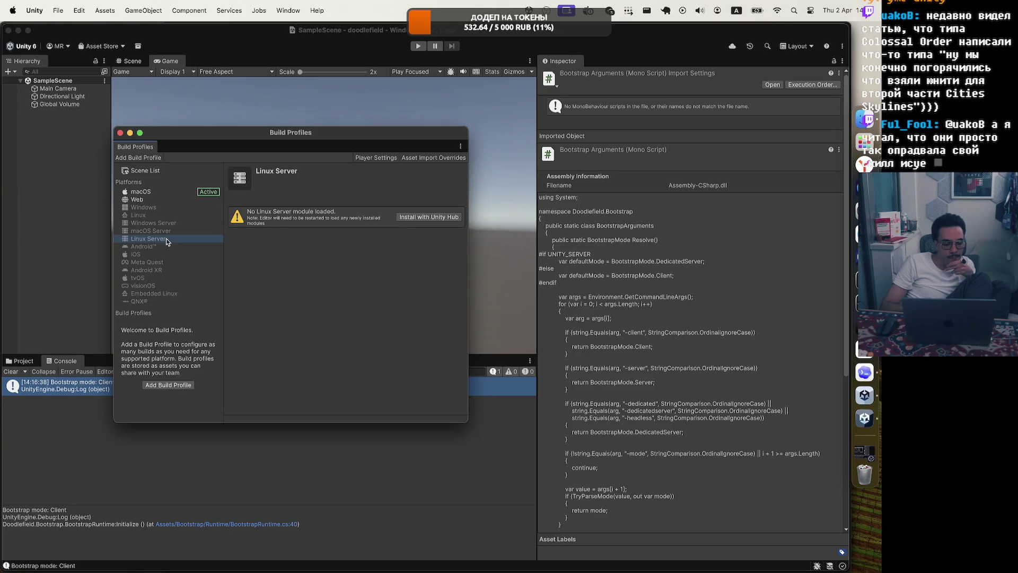
{"action": "left_click", "coordinate": [166, 232]}
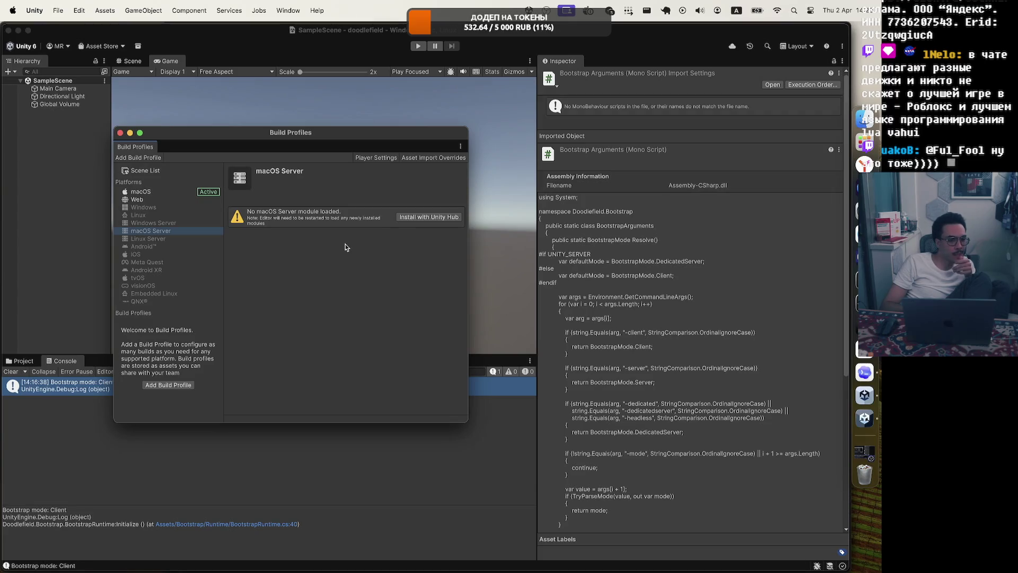
{"action": "left_click", "coordinate": [436, 219]}
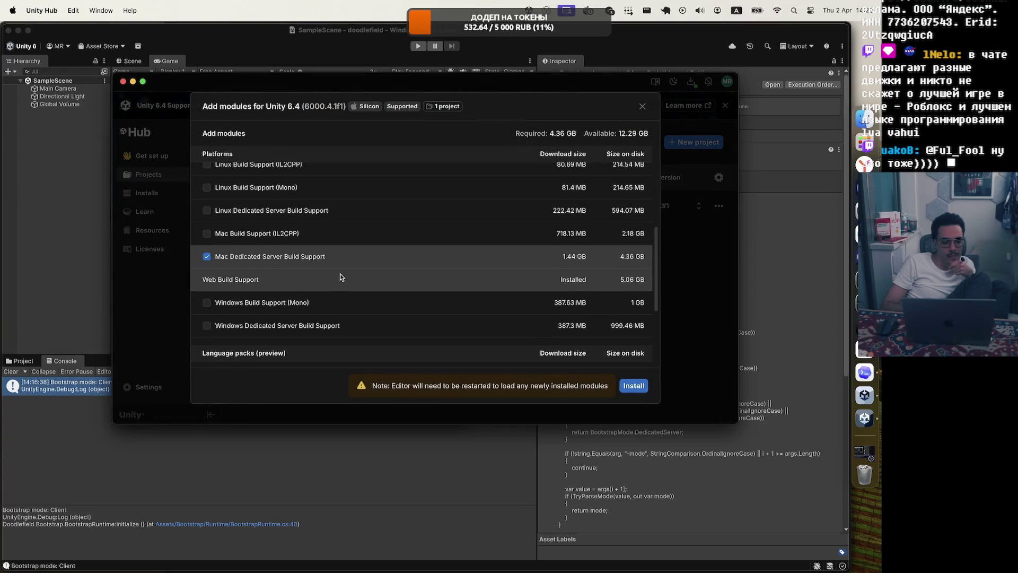
Install the checked Mac Dedicated Server Build Support module (1.44 GB) for 6000.4.1f1.
{"action": "scroll", "coordinate": [341, 277], "scroll_direction": "up", "scroll_amount": 4}
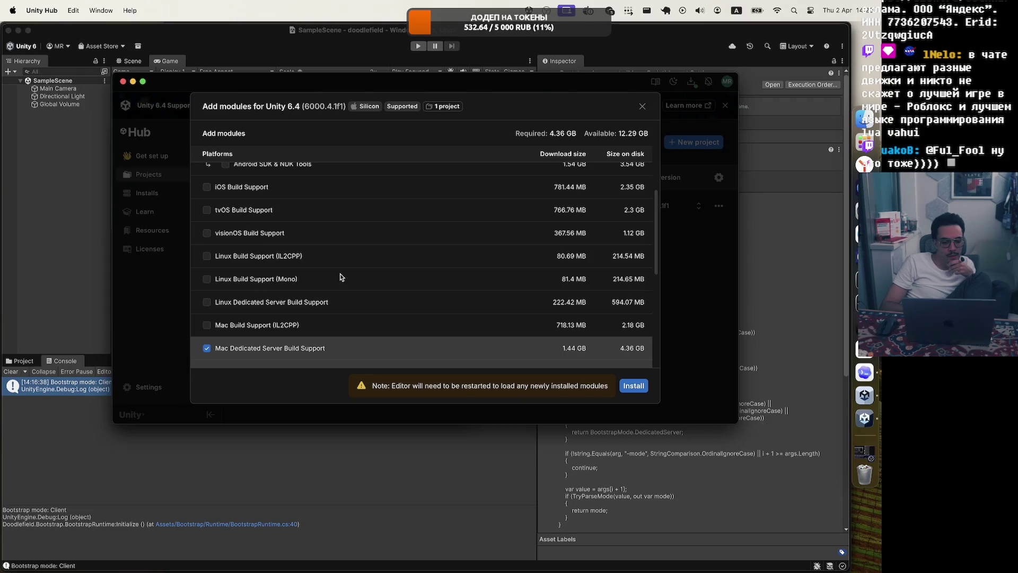
{"action": "scroll", "coordinate": [341, 277], "scroll_direction": "down", "scroll_amount": 3}
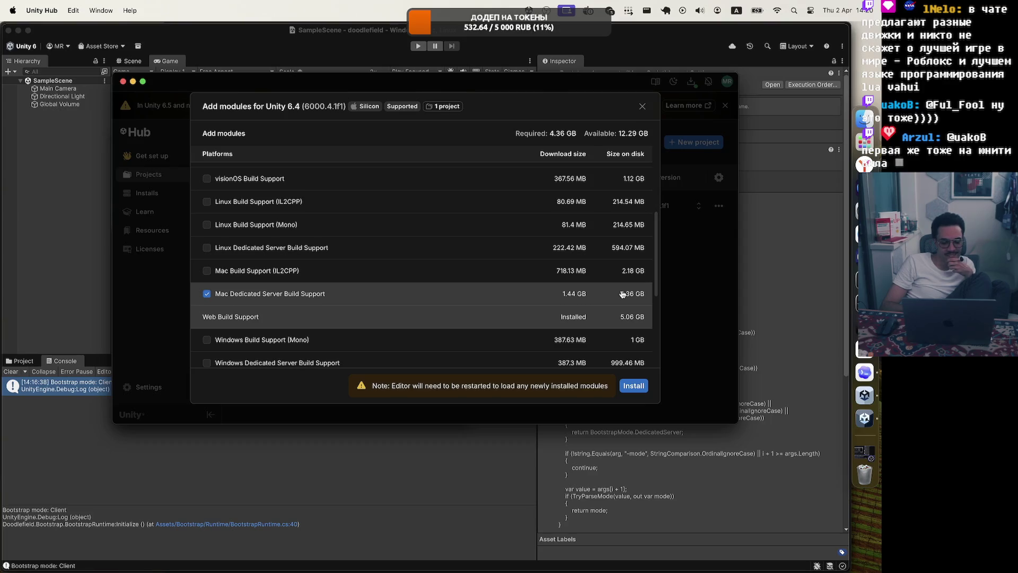
{"action": "scroll", "coordinate": [622, 294], "scroll_direction": "down", "scroll_amount": 3}
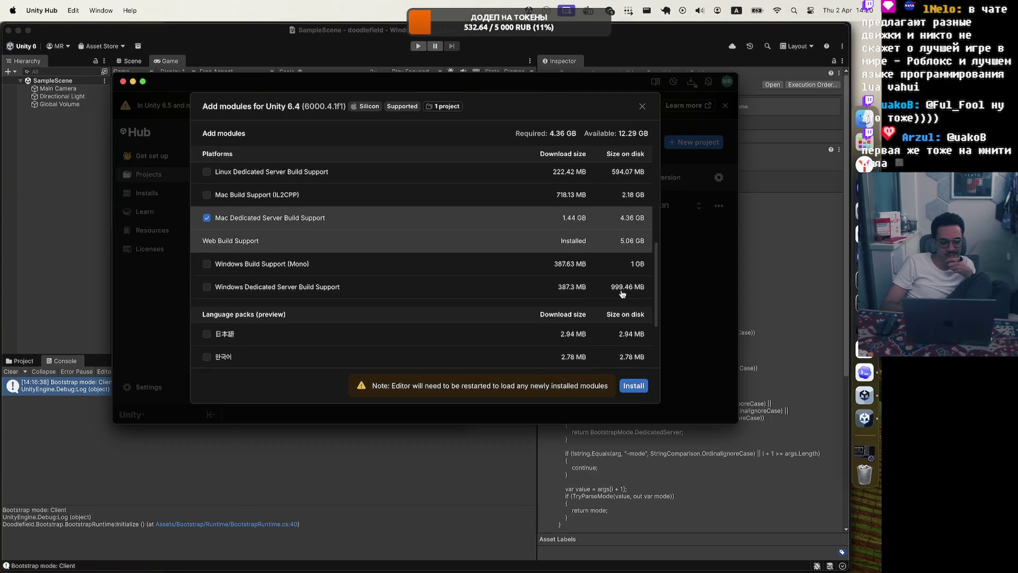
{"action": "scroll", "coordinate": [623, 294], "scroll_direction": "down", "scroll_amount": 3}
{"action": "scroll", "coordinate": [623, 295], "scroll_direction": "up", "scroll_amount": 3}
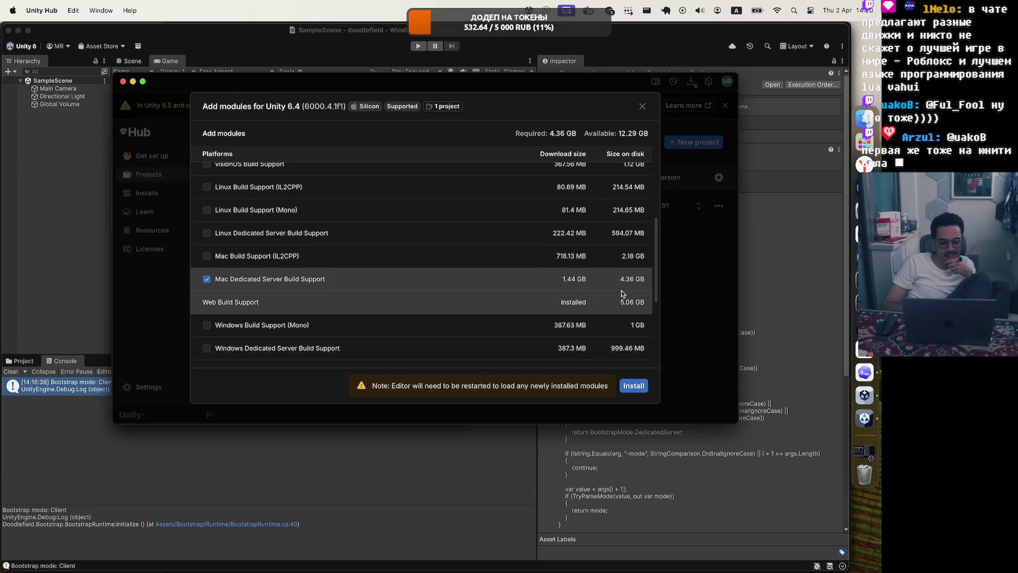
{"action": "left_click", "coordinate": [634, 386]}
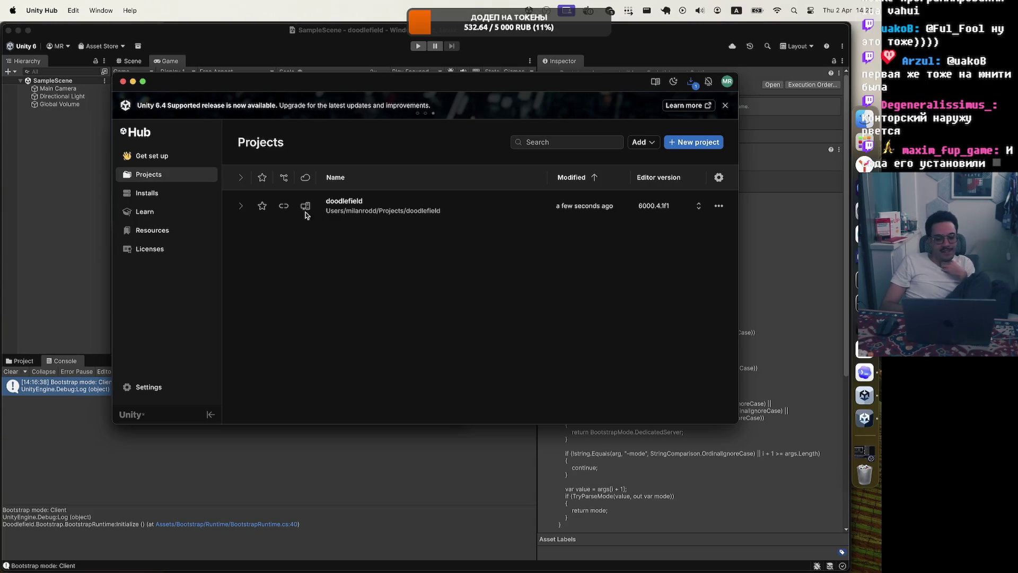
Browse the Hub's Installs, Projects, Learn, Resources and Licenses pages, then check downloads: 4 of 5 components done.
{"action": "left_click", "coordinate": [174, 195]}
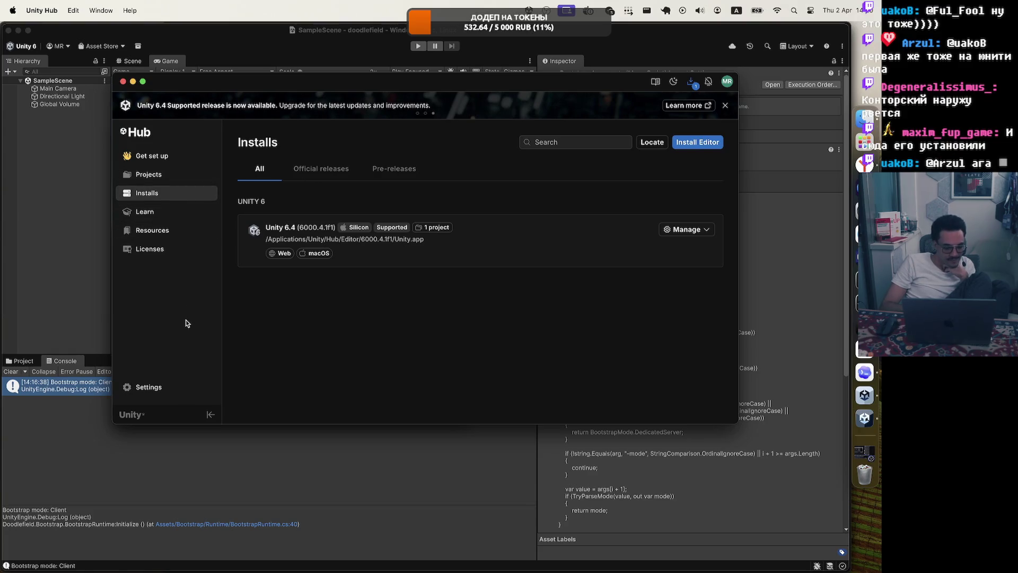
{"action": "left_click", "coordinate": [149, 176]}
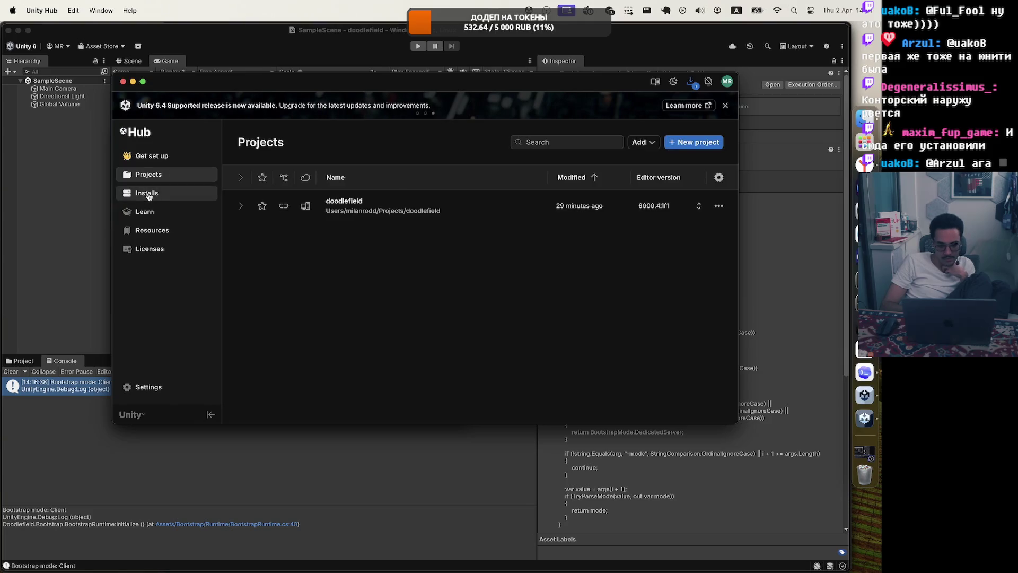
{"action": "left_click", "coordinate": [148, 193]}
{"action": "left_click", "coordinate": [149, 214]}
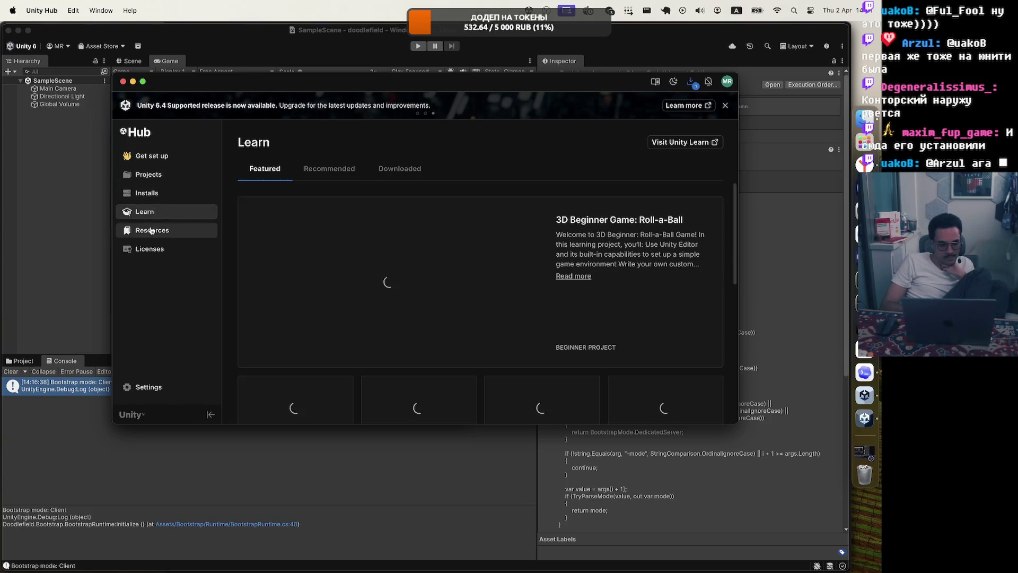
{"action": "left_click", "coordinate": [152, 230]}
{"action": "left_click", "coordinate": [154, 247]}
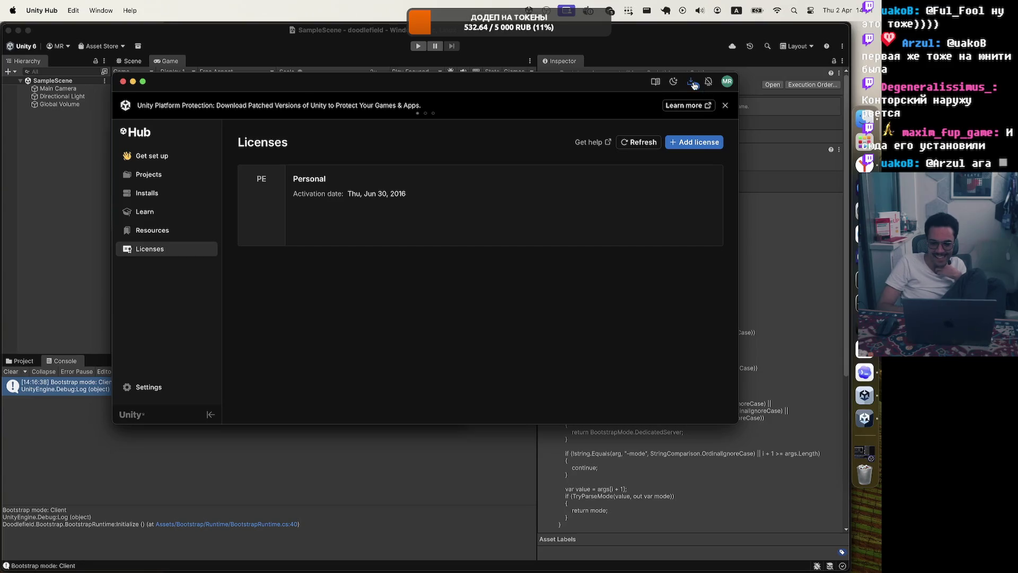
{"action": "left_click", "coordinate": [692, 83]}
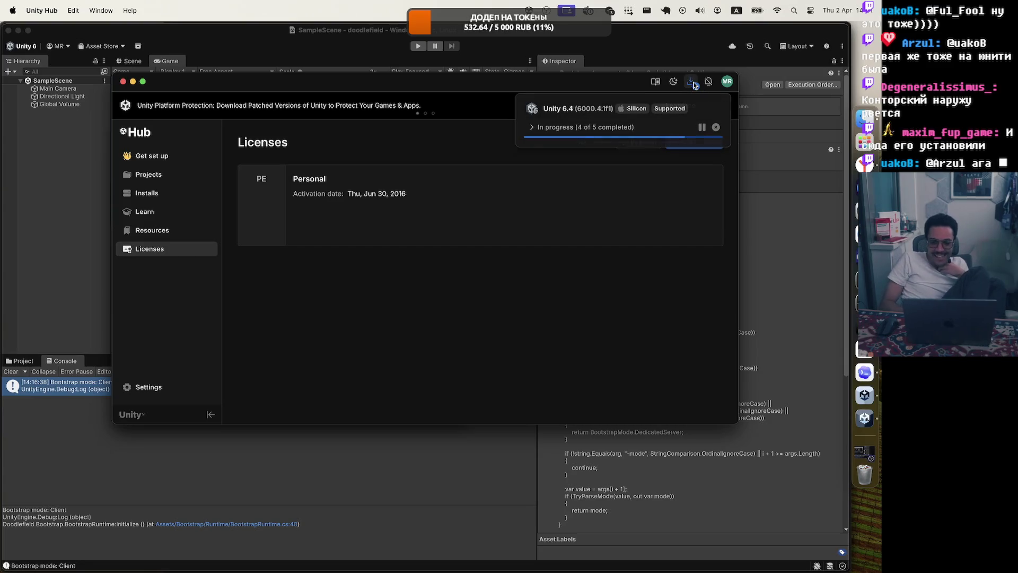
{"action": "left_click", "coordinate": [541, 129]}
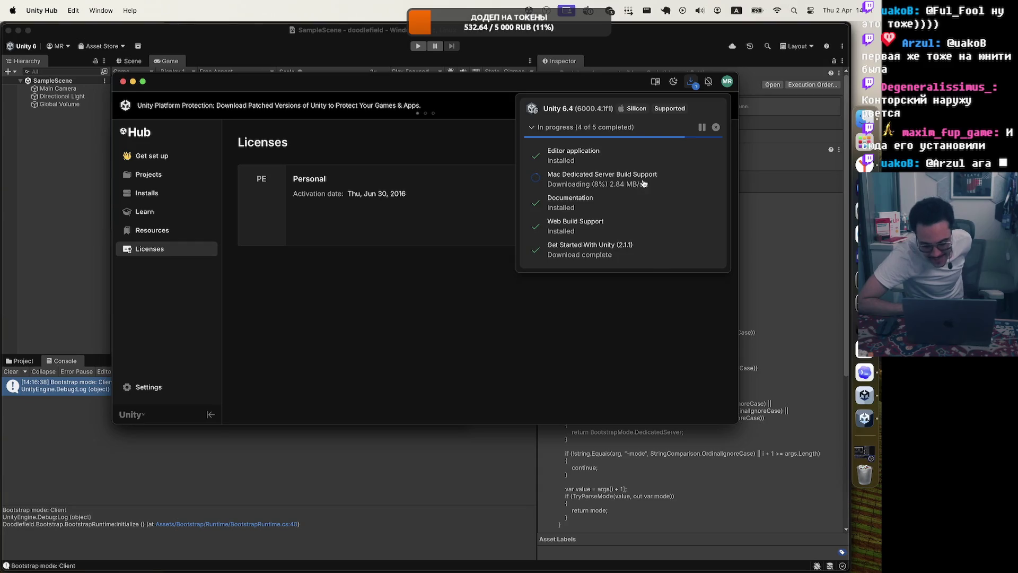